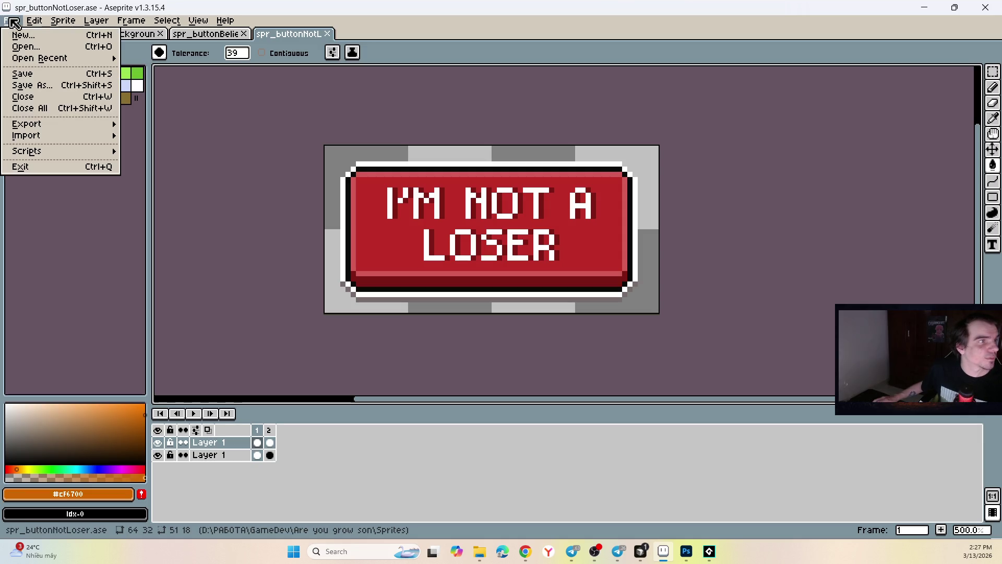
Step: Export the I'M NOT A LOSER sprite as spr_buttonNotLoser.gif, accepting the default GIF options
mouse_move(83, 134)
click(156, 124)
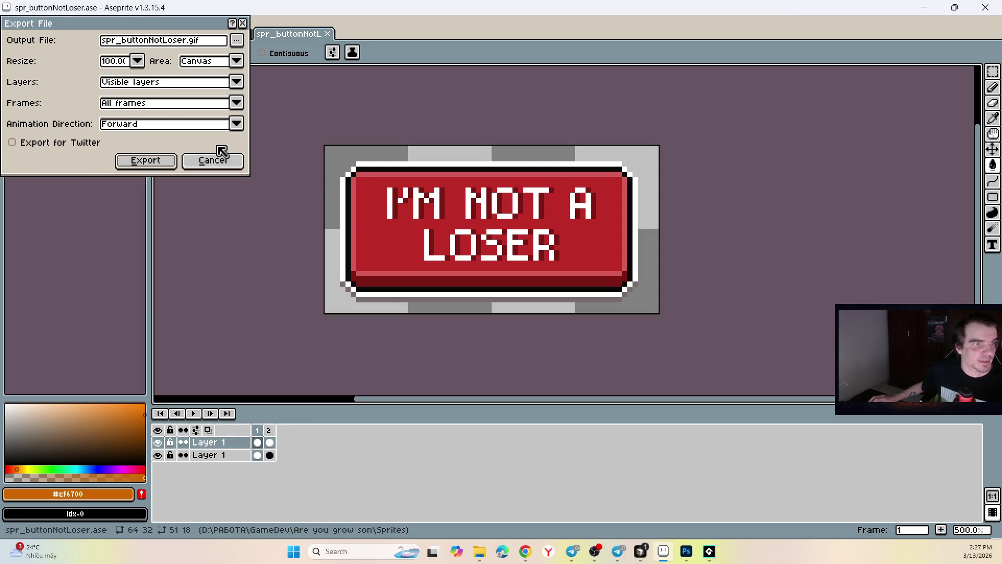
click(146, 167)
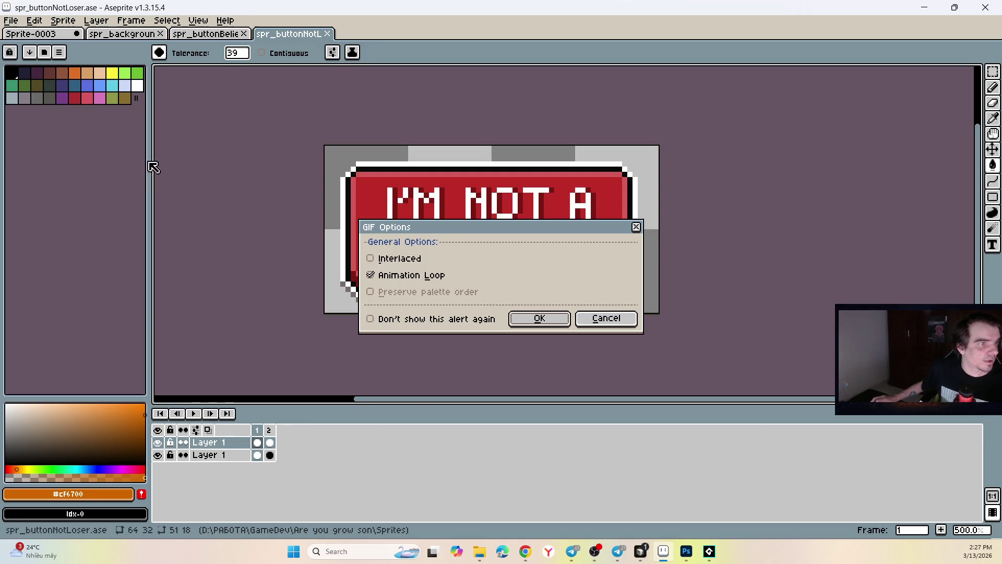
click(539, 319)
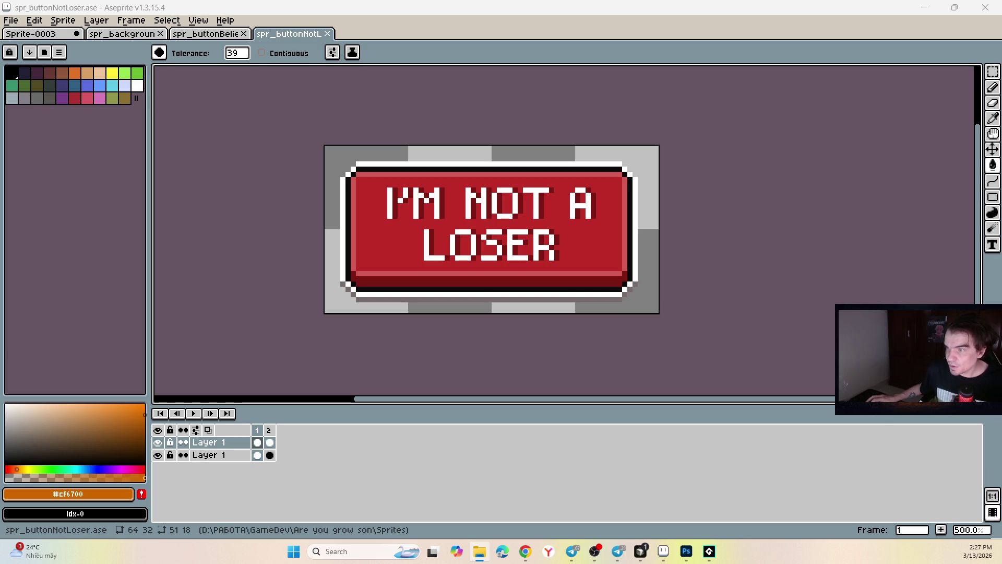
Step: In GameMaker, delete the old red spr_buttonBelieve sprite from the Asset Browser
click(710, 555)
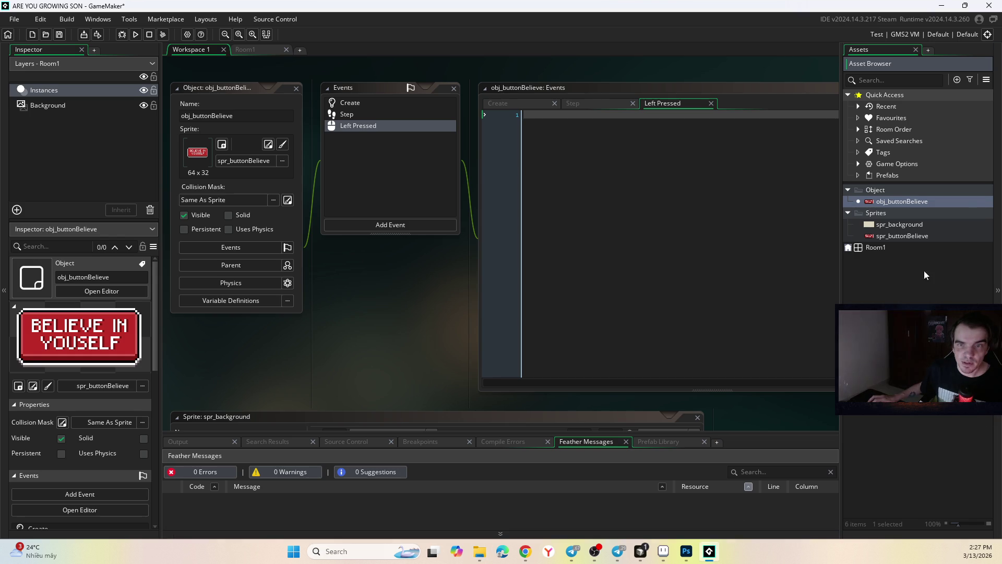
click(914, 236)
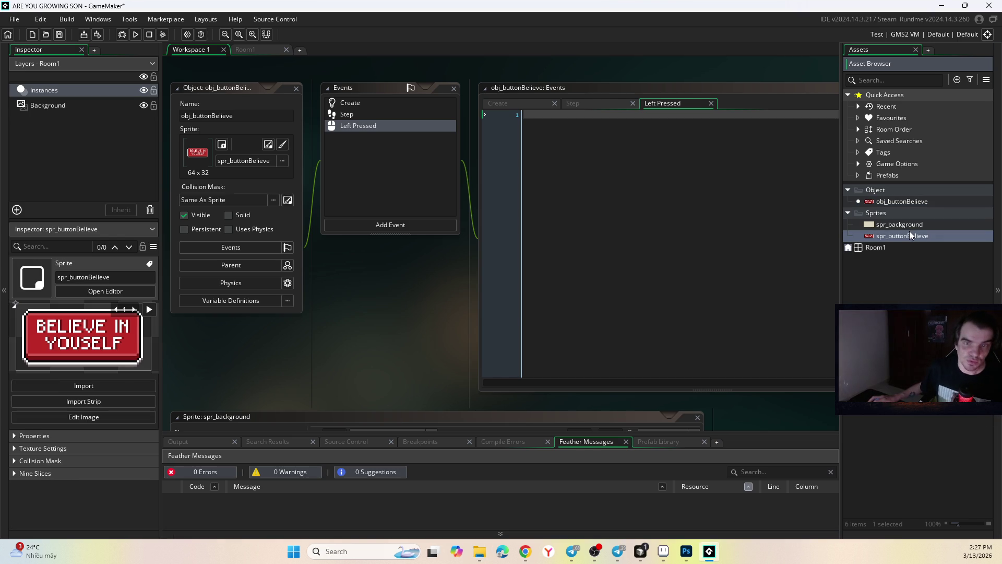
key(Delete)
click(528, 293)
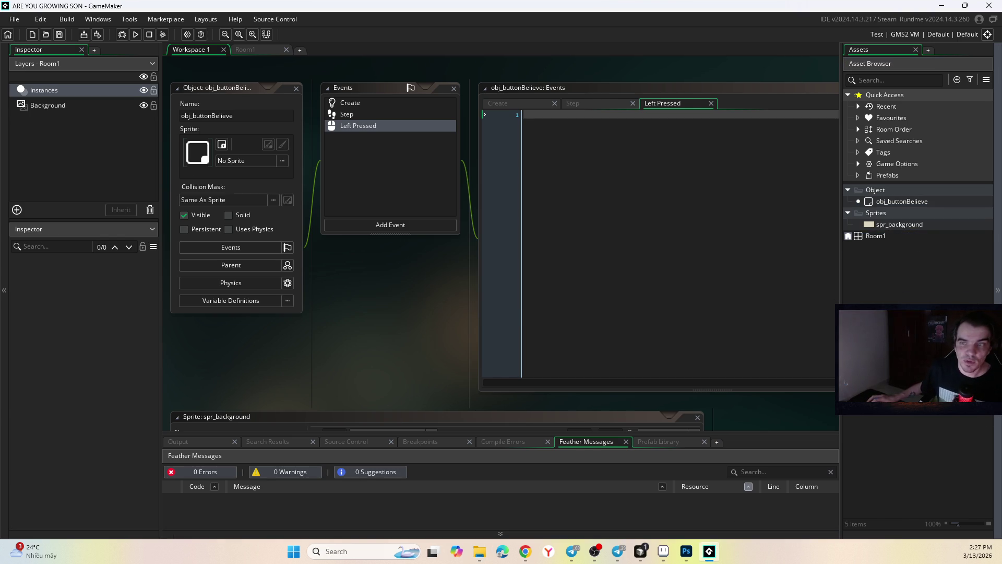
Step: Import the exported button images into Sprites and open spr_buttonNotLoser for editing
mouse_move(502, 8)
mouse_down()
mouse_move(888, 200)
mouse_move(885, 214)
mouse_up()
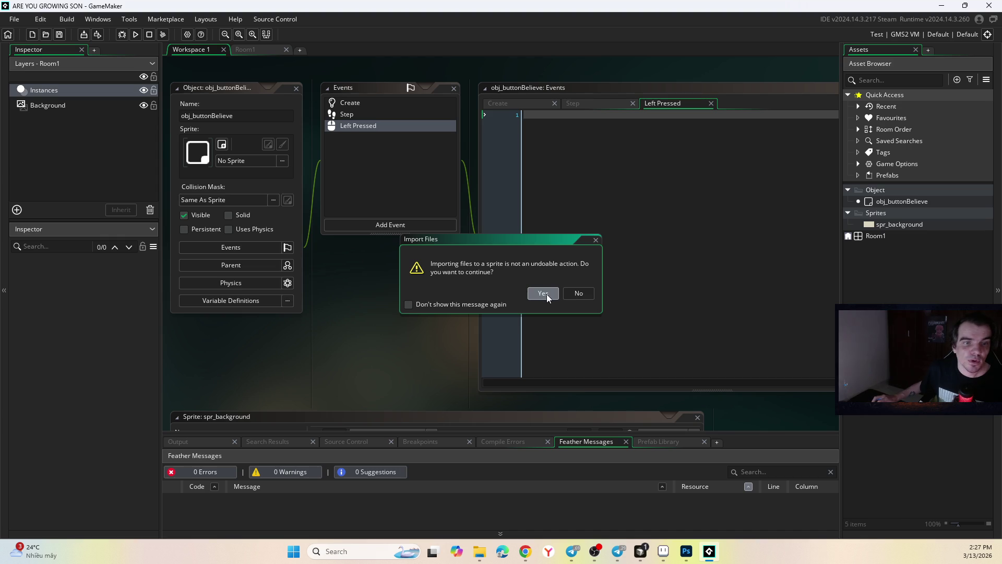
click(547, 293)
click(878, 288)
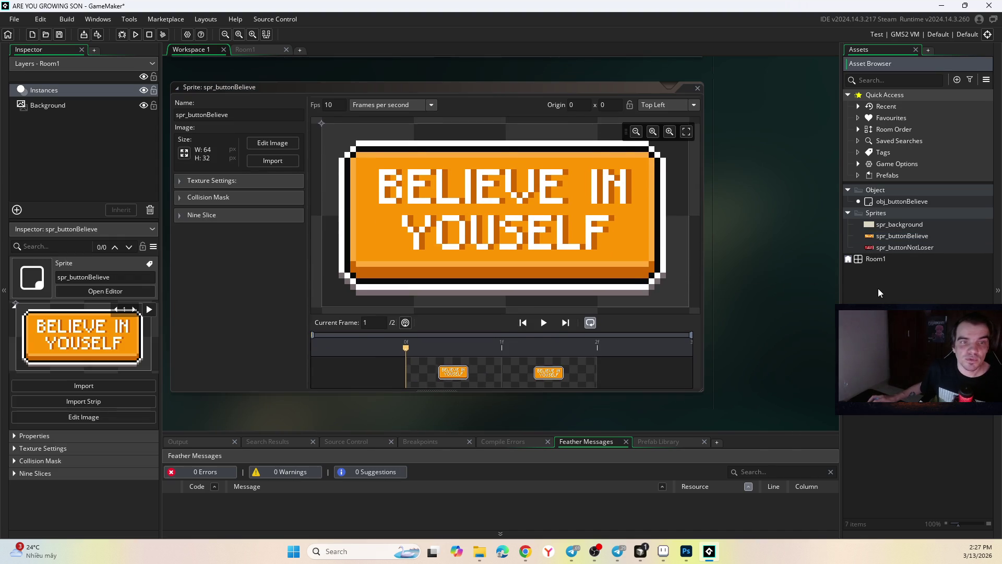
click(894, 247)
click(896, 236)
double_click(896, 249)
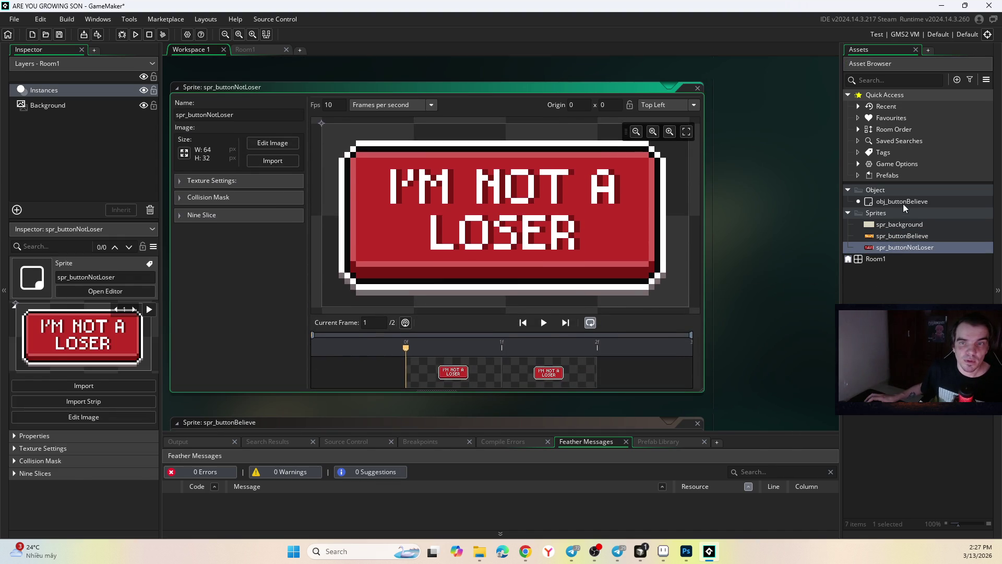
click(904, 202)
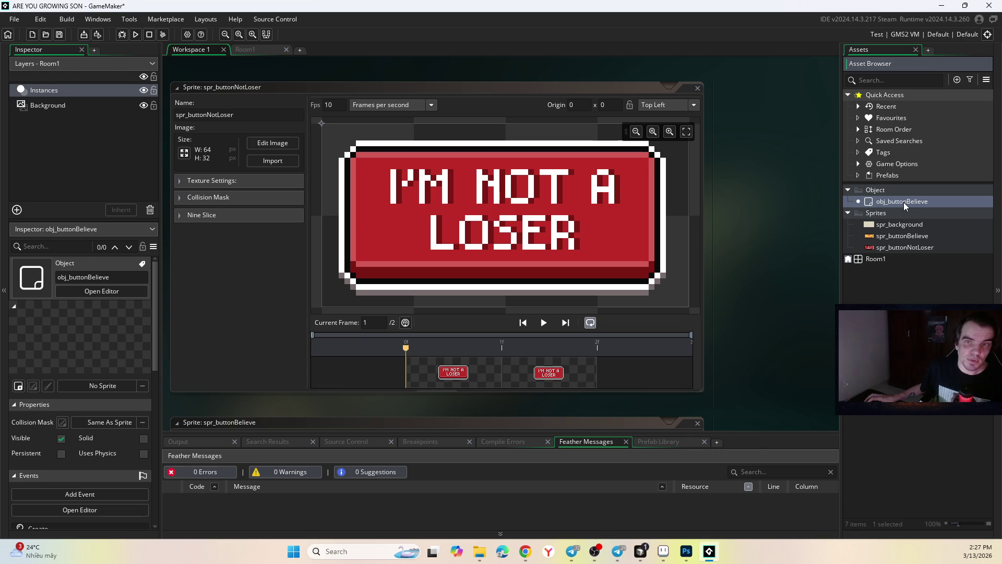
Step: Duplicate obj_buttonBelieve and rename the copy obj_buttonNotLoser
right_click(903, 202)
click(920, 275)
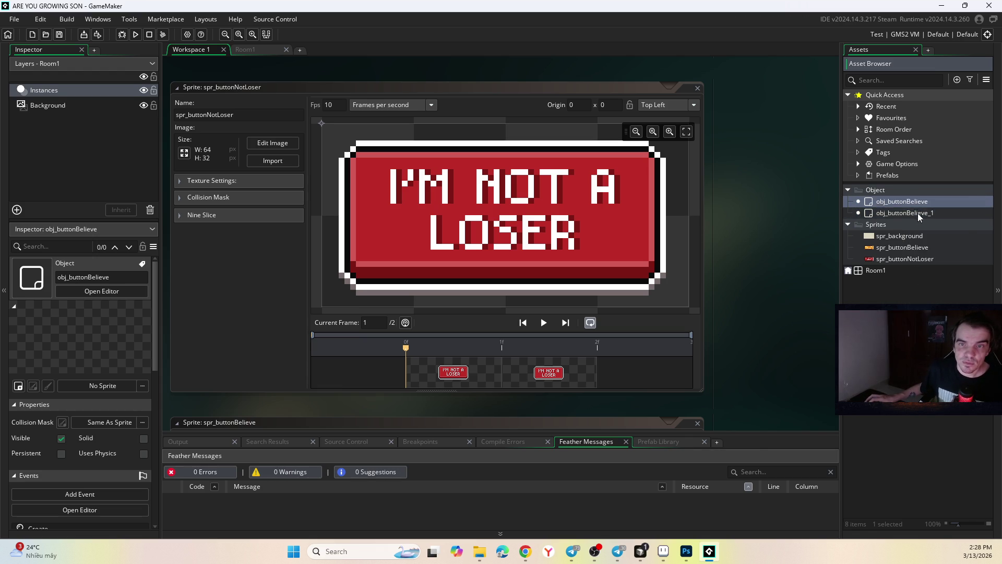
click(913, 214)
key(BackSpace)
key(BackSpace)
key(BackSpace)
text(NotLoser)
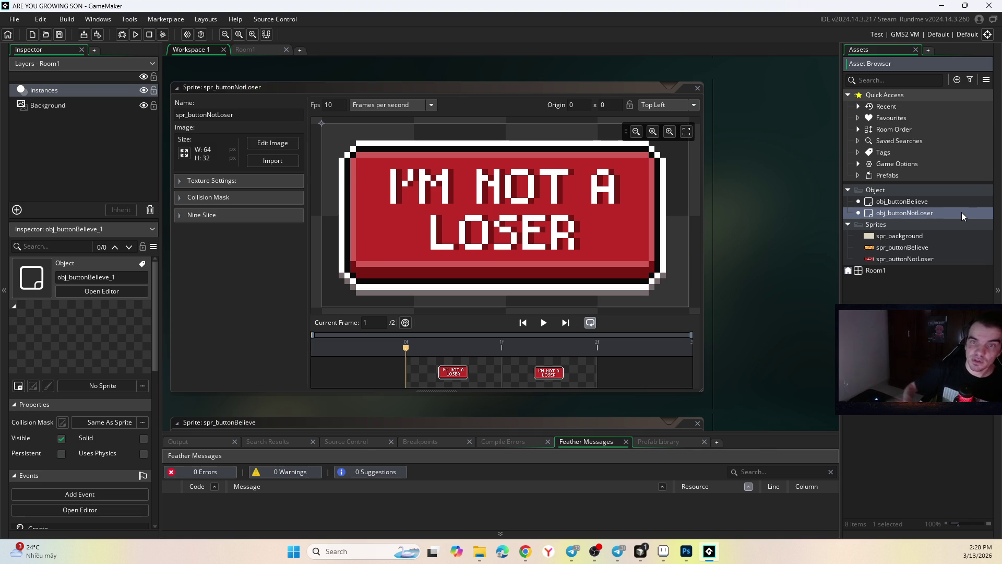
key(Return)
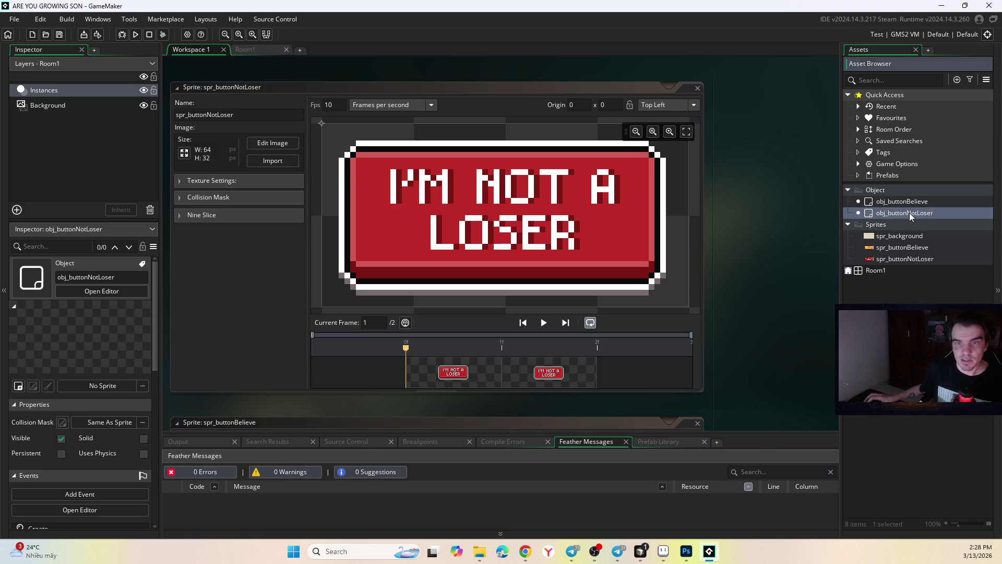
Step: Assign spr_buttonNotLoser to obj_buttonNotLoser and spr_buttonBelieve to obj_buttonBelieve
double_click(910, 212)
click(233, 201)
double_click(359, 235)
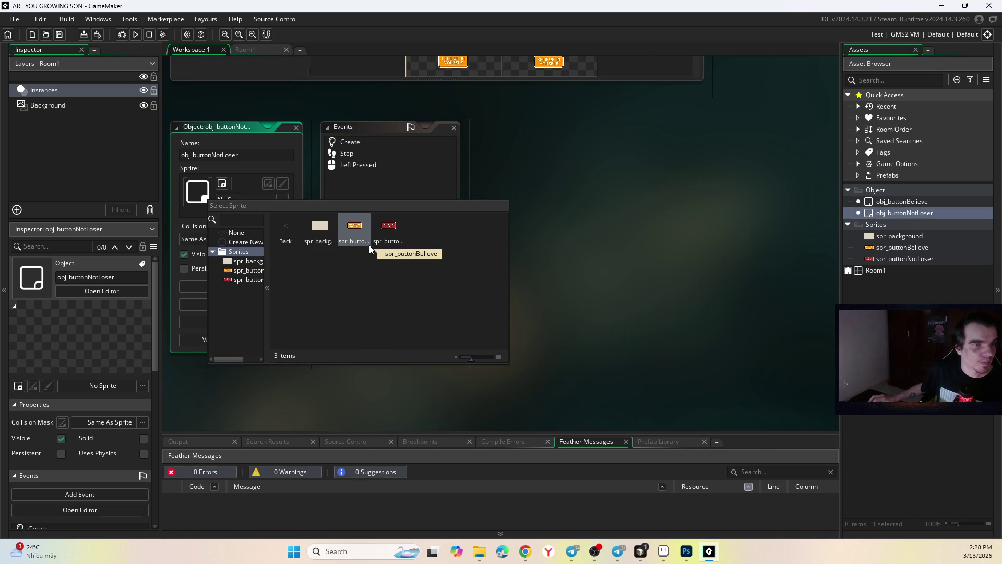
click(387, 230)
double_click(917, 203)
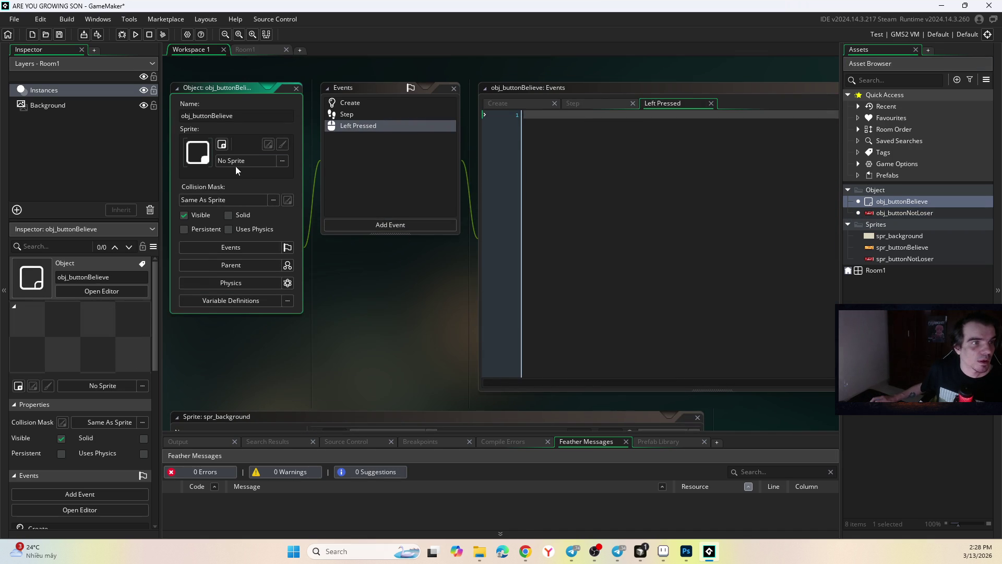
click(242, 161)
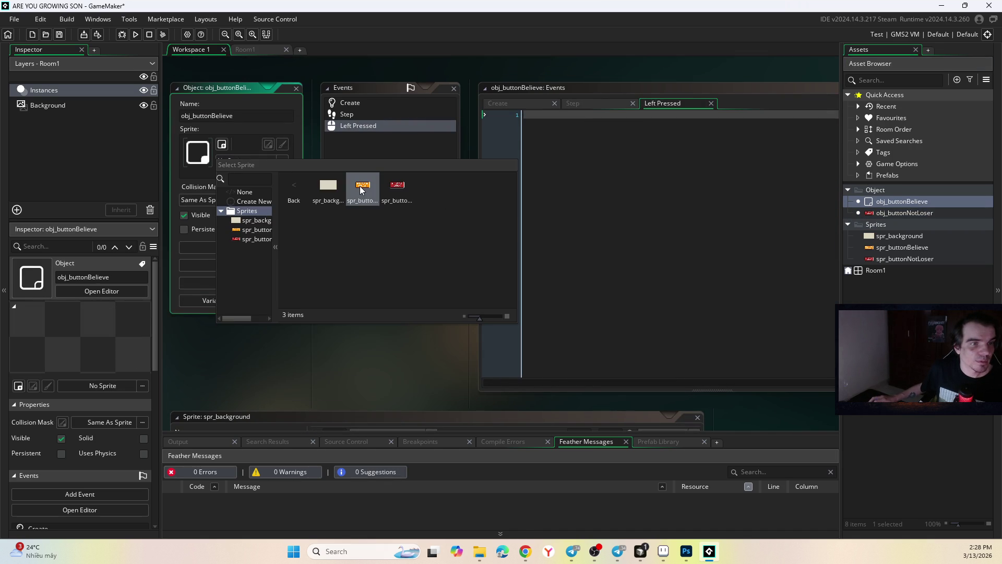
click(360, 190)
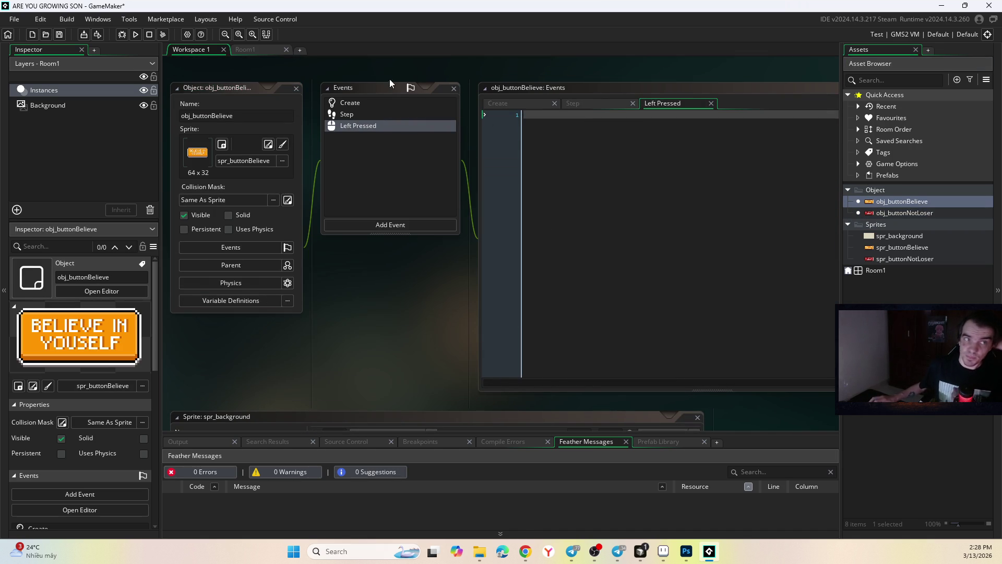
click(245, 50)
Step: Drag an obj_buttonNotLoser instance from the Asset Browser into Room1
click(485, 201)
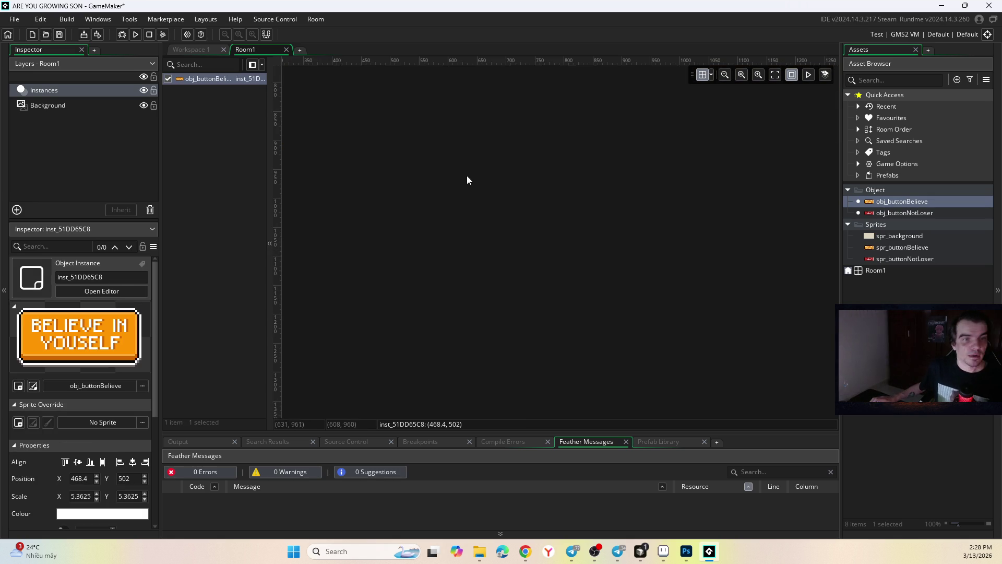
scroll(504, 191, up, 10)
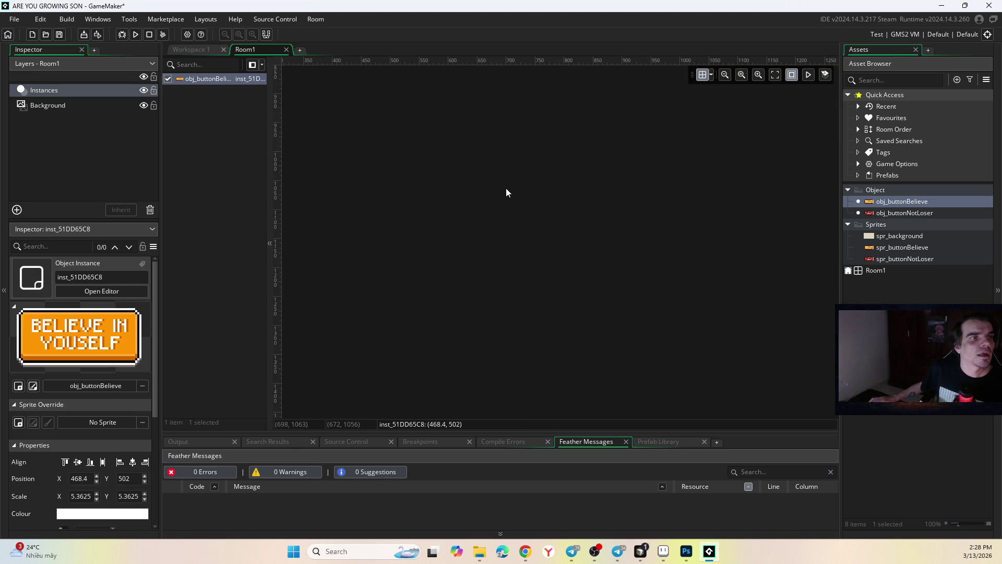
ctrl+scroll(485, 186, down, 4)
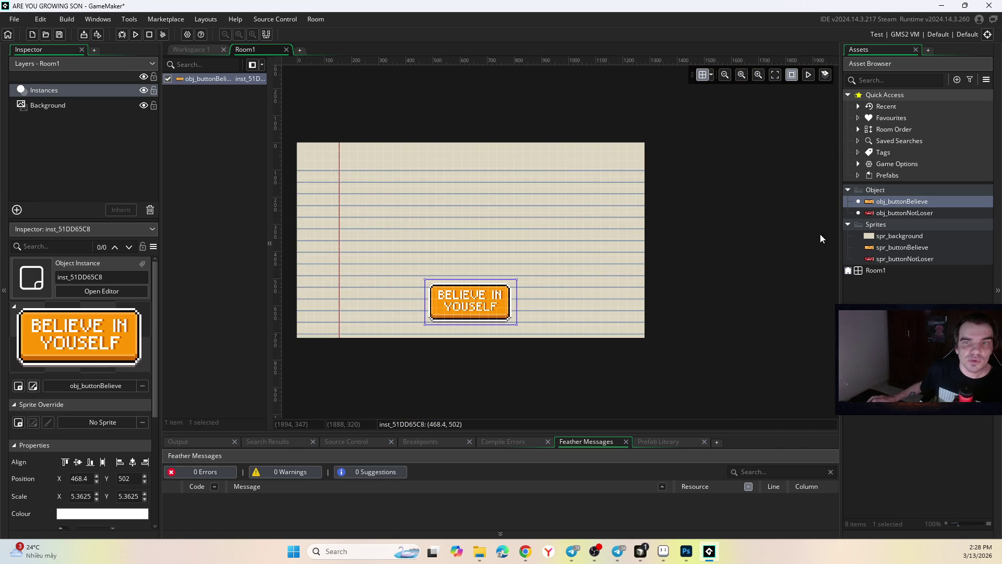
click(881, 212)
mouse_move(881, 211)
mouse_down()
mouse_move(467, 256)
mouse_move(466, 265)
mouse_up()
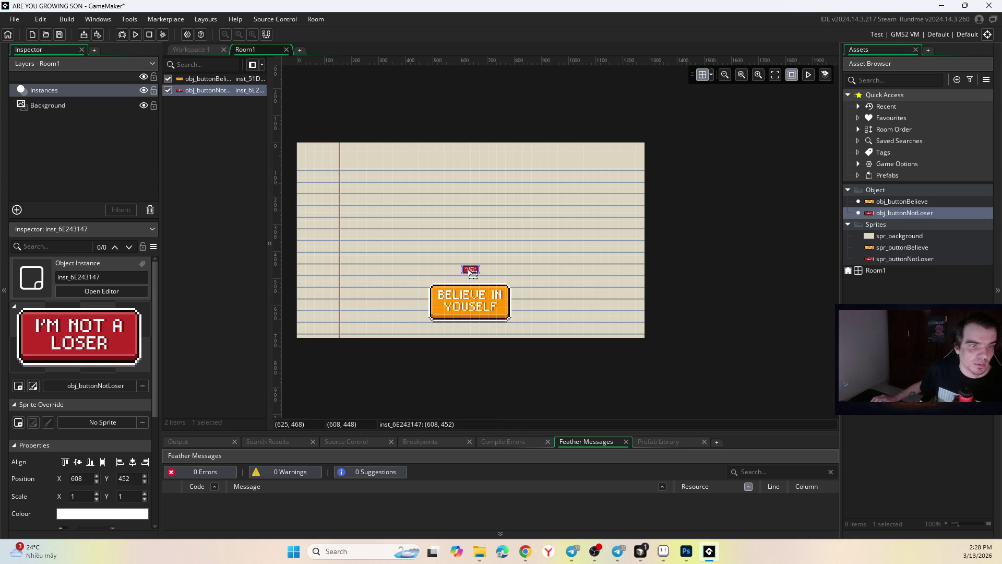
scroll(478, 305, up, 5)
scroll(477, 305, down, 5)
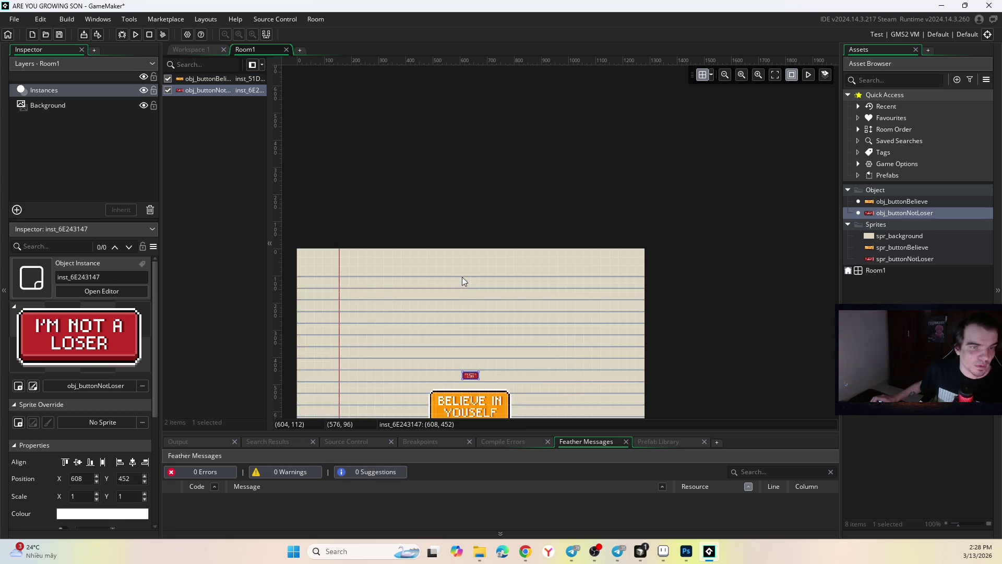
scroll(481, 194, up, 3)
Step: Position the I'M NOT A LOSER button just above BELIEVE IN YOUSELF, then switch to Photoshop
mouse_move(483, 171)
mouse_down()
mouse_move(473, 176)
mouse_move(514, 153)
mouse_move(649, 136)
mouse_up()
drag(584, 143, 517, 162)
click(506, 259)
scroll(512, 219, down, 4)
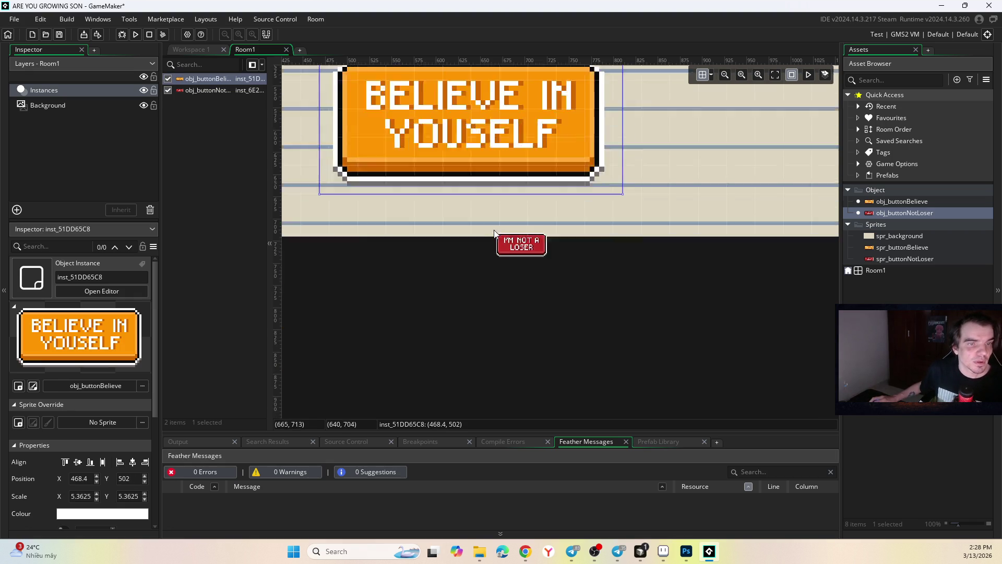
scroll(542, 182, up, 6)
scroll(542, 182, down, 2)
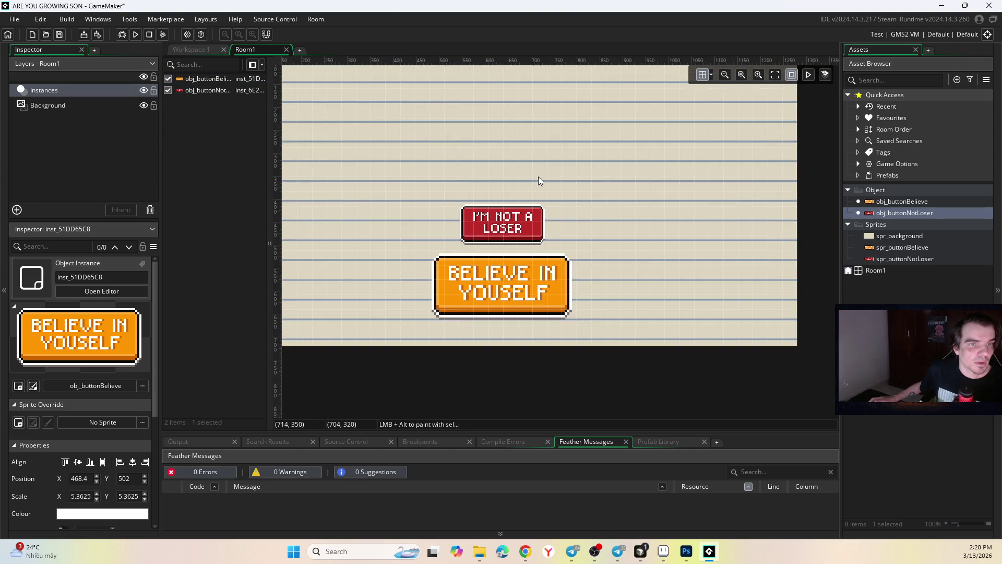
click(538, 176)
scroll(537, 177, down, 4)
scroll(539, 180, up, 4)
scroll(548, 188, down, 3)
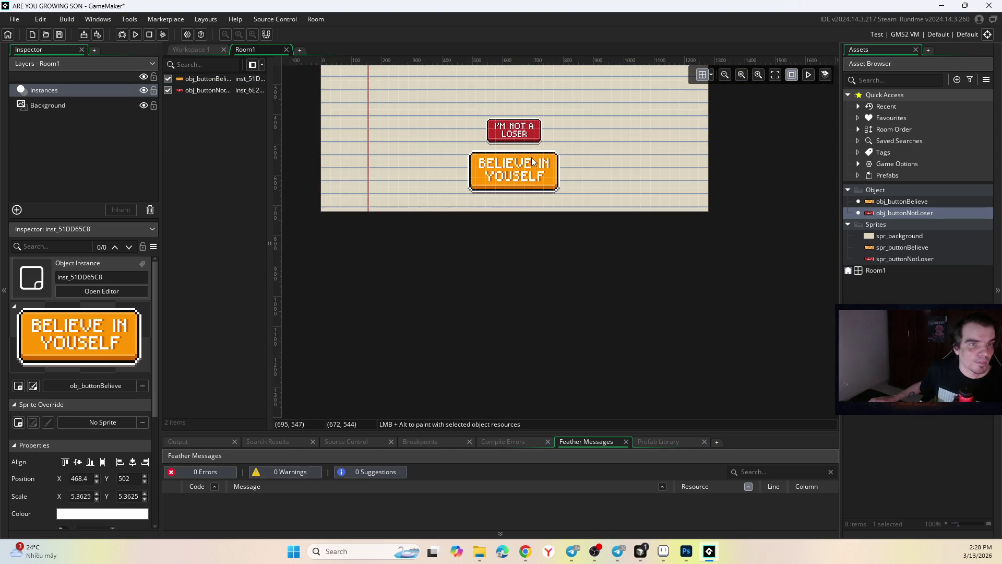
scroll(557, 193, up, 1)
click(505, 220)
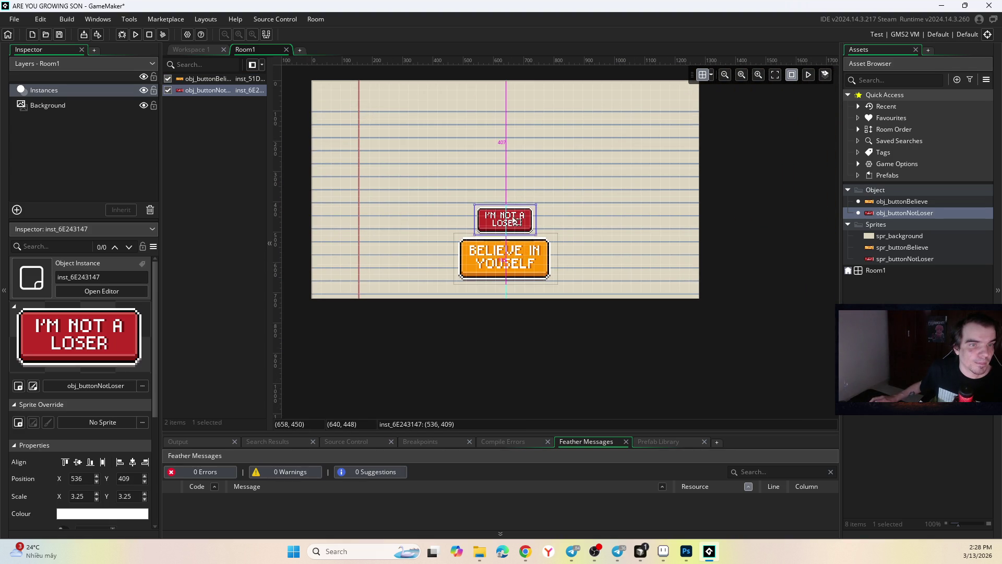
click(554, 183)
scroll(527, 185, up, 1)
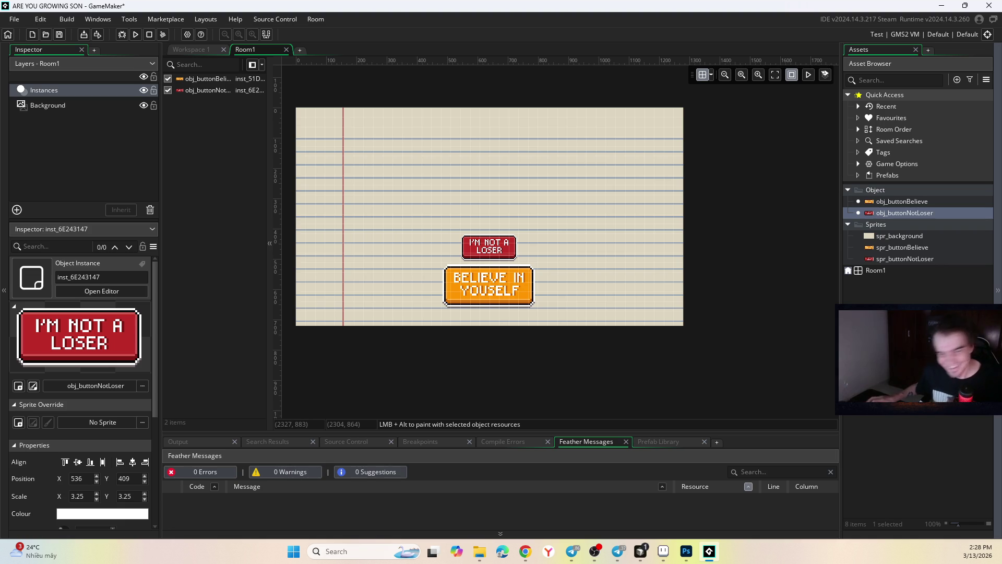
key(alt+Tab)
key(alt+Tab)
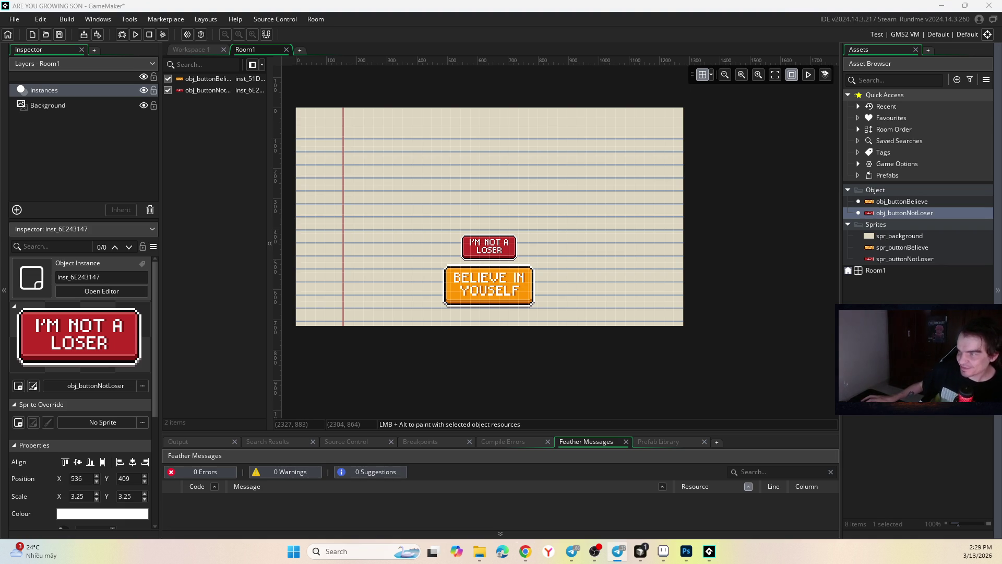
click(688, 551)
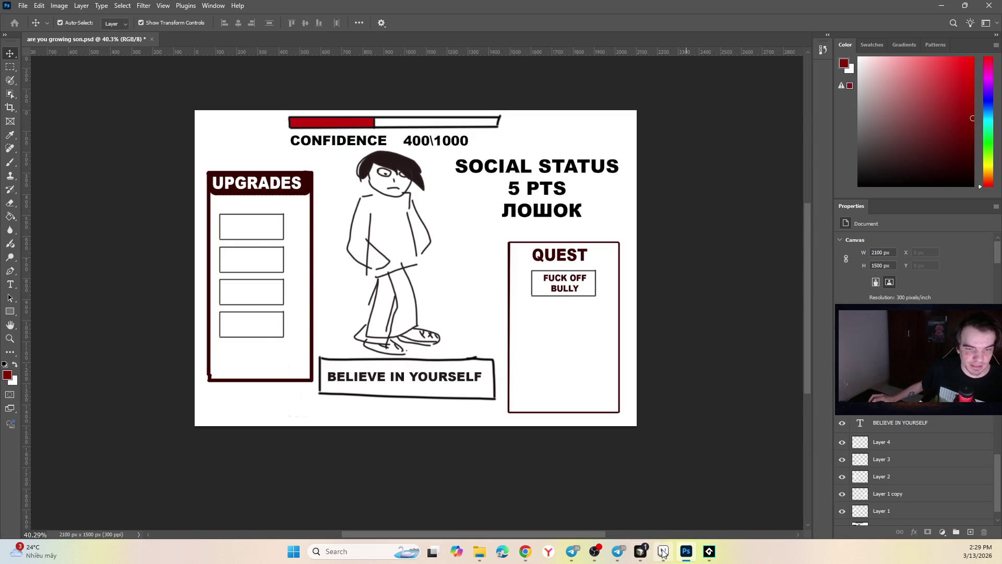
Step: Return from the Photoshop mockup to GameMaker's Room1 showing both buttons
click(644, 553)
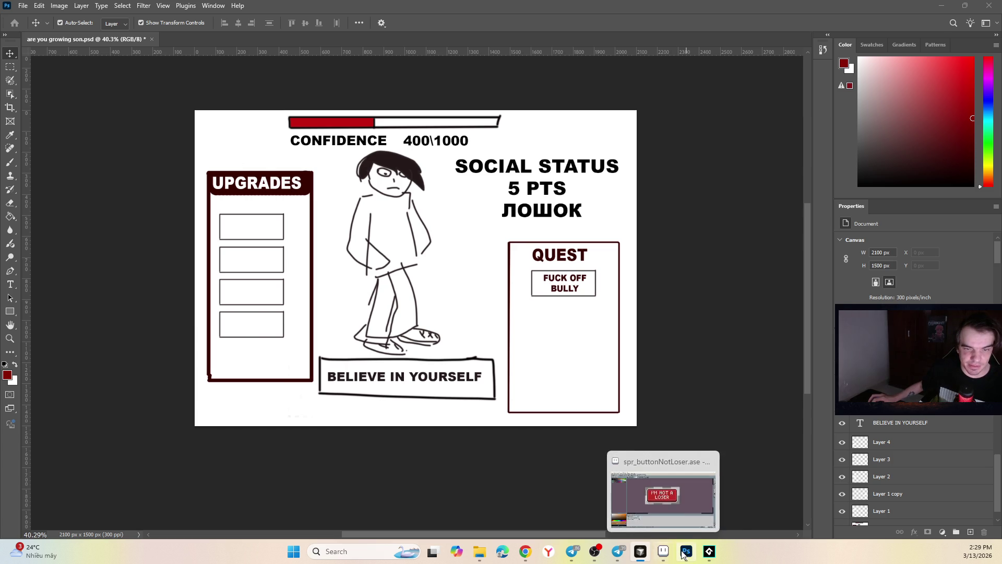
click(710, 553)
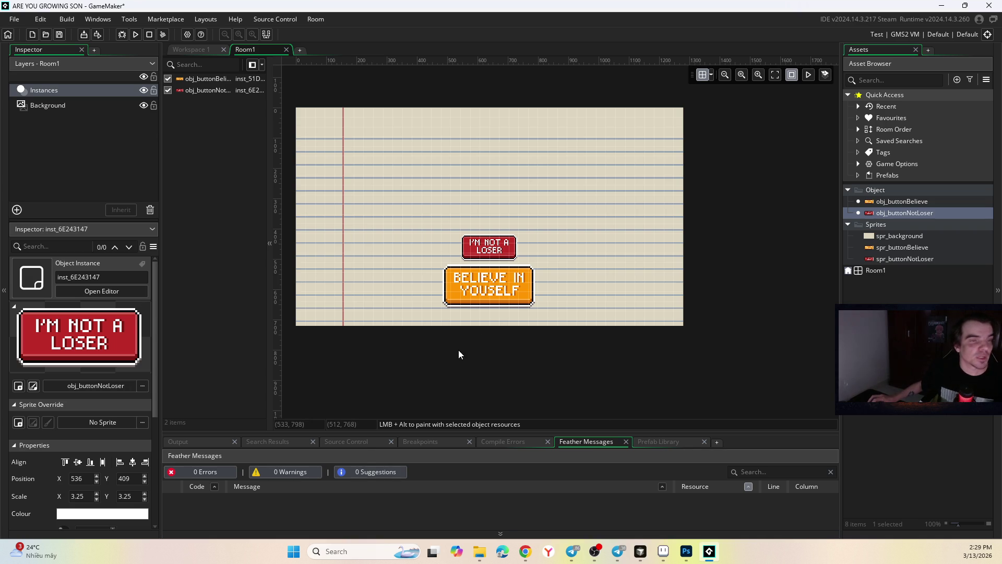
Step: Save the project as a copy named ARE YOU GROWING SON BACKUP_1 in GameMakerProjects
click(16, 20)
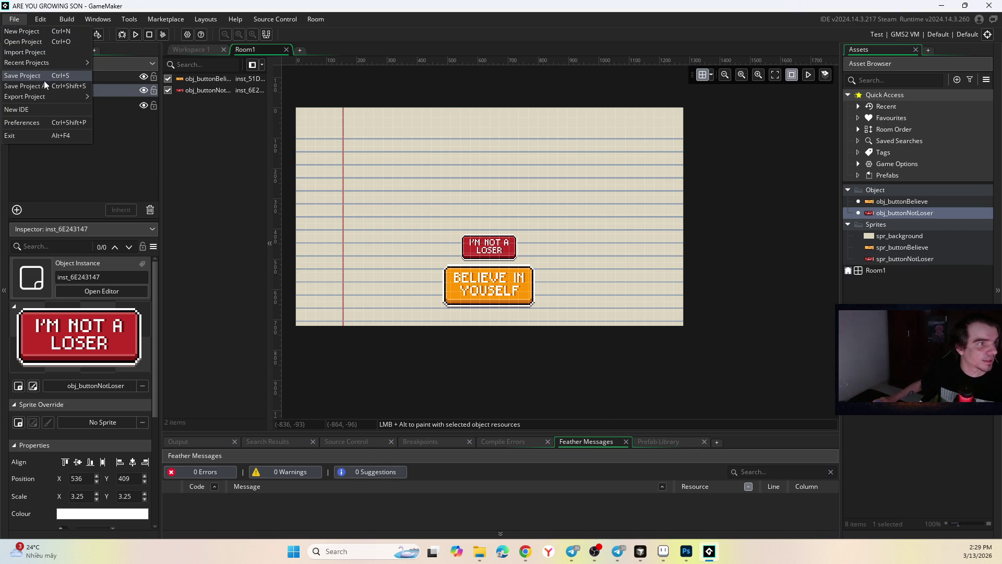
click(51, 86)
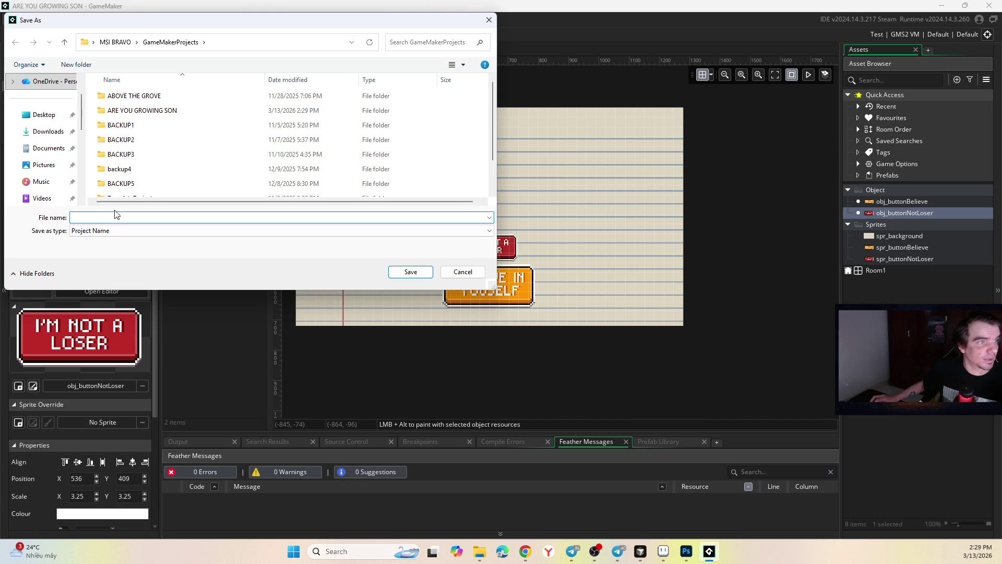
click(166, 110)
click(157, 110)
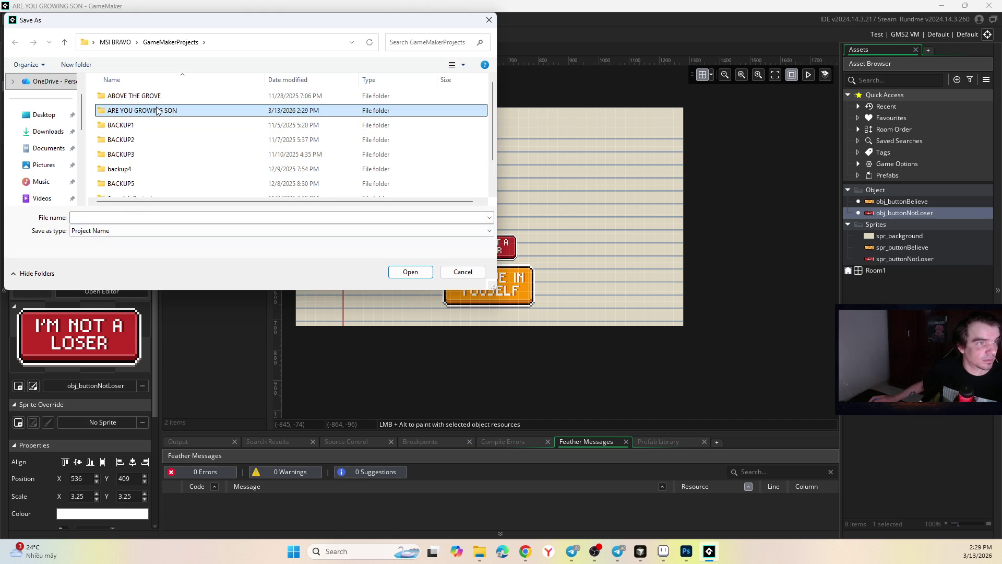
key(Escape)
click(105, 217)
text(ARE YOU GROWING SON)
text(BACK)
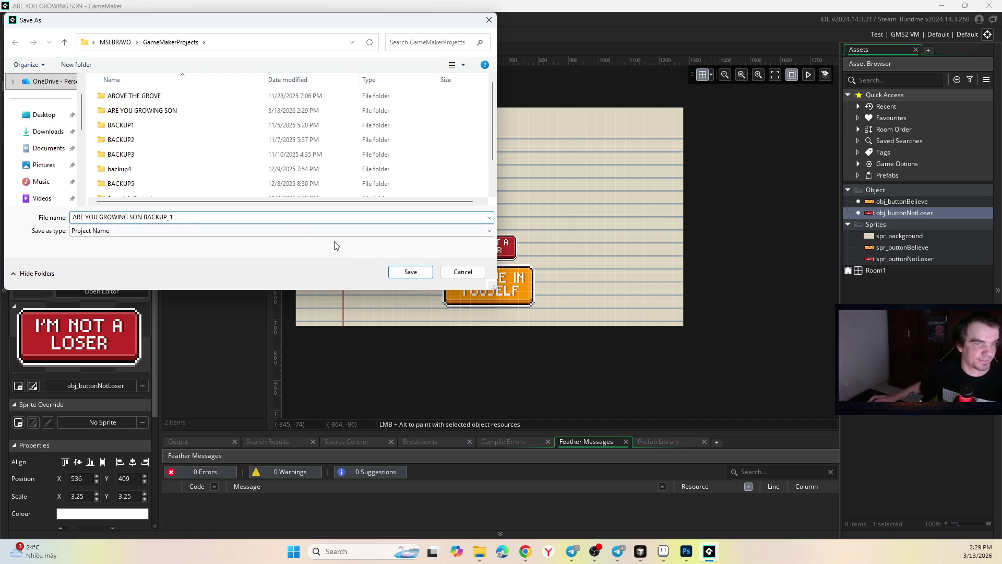
click(413, 272)
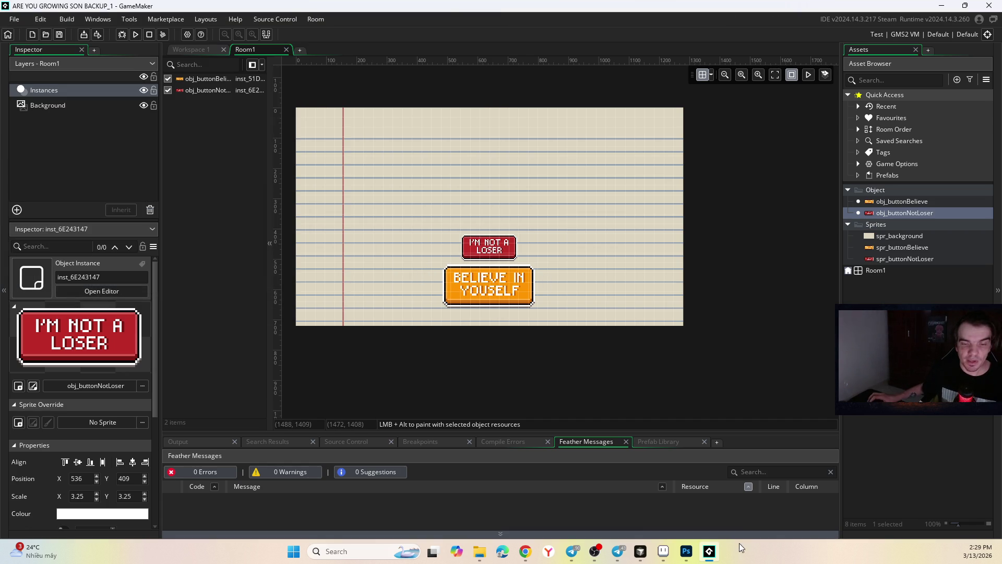
mouse_move(687, 553)
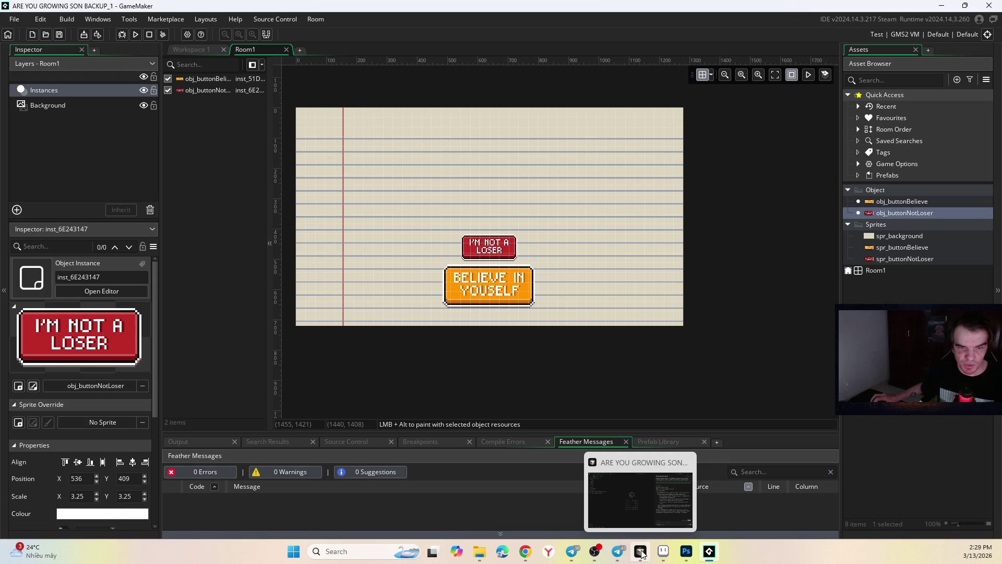
Step: Bring the are you growing son.psd mockup in Photoshop to the front
mouse_move(645, 543)
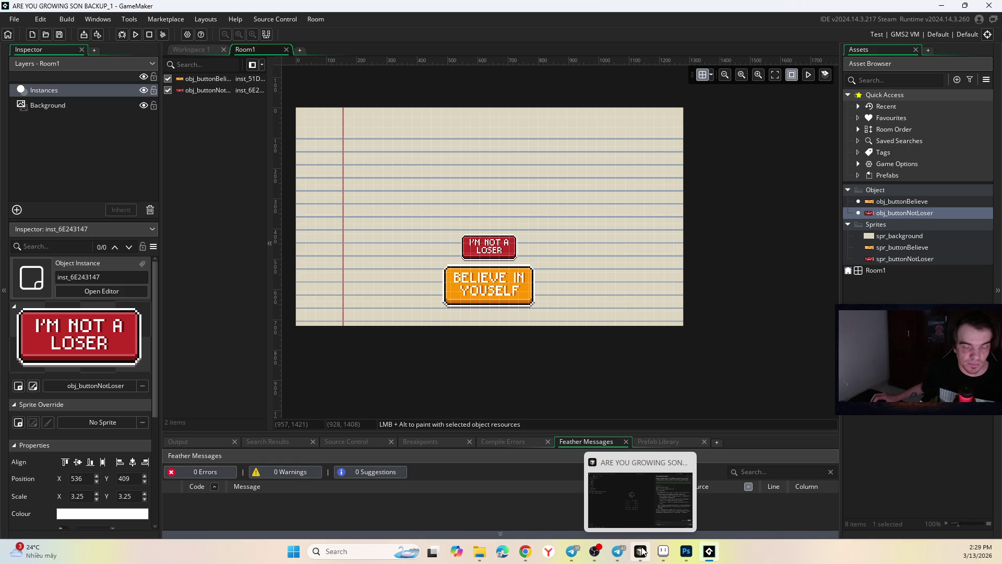
click(643, 552)
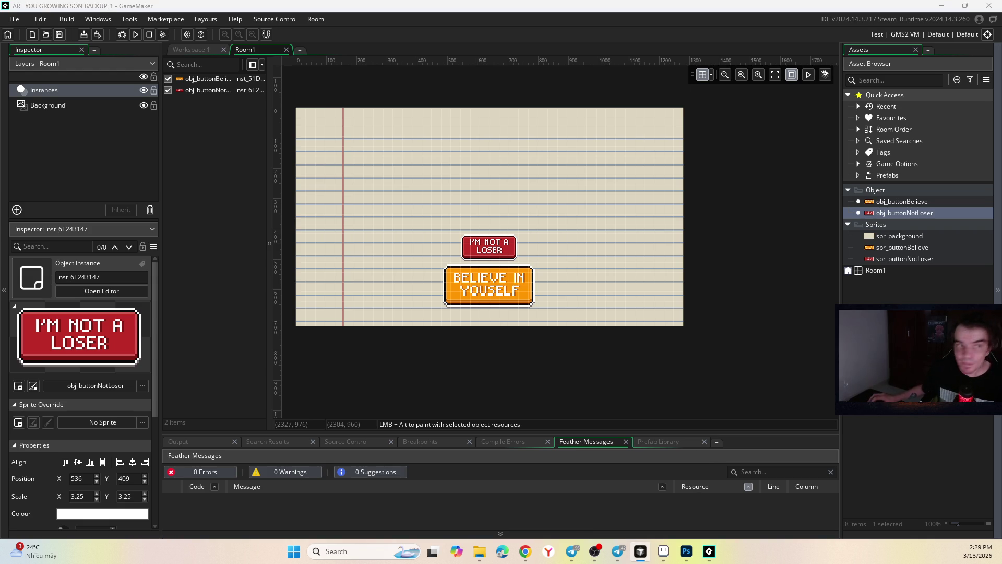
click(687, 553)
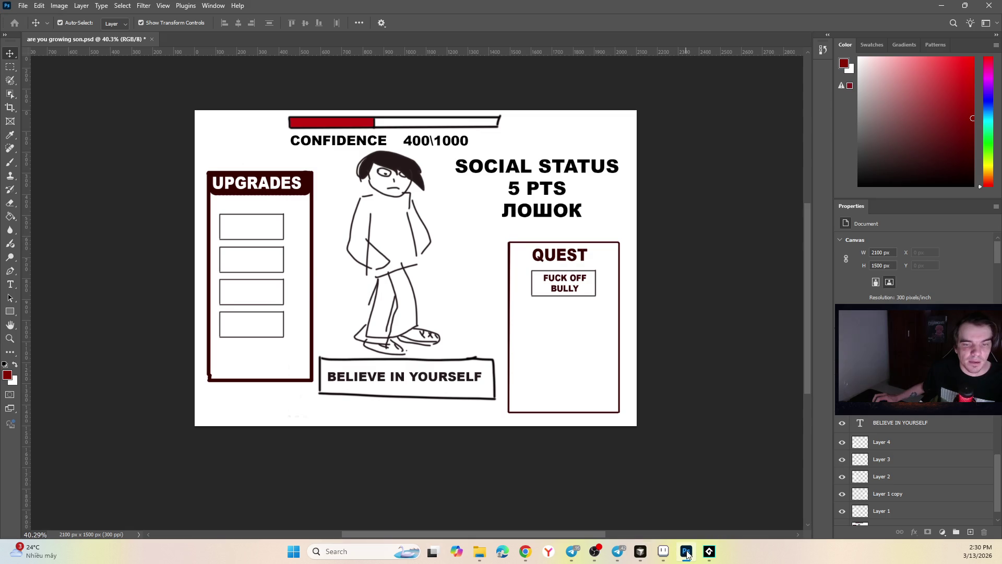
Step: Glance at Telegram, then return to GameMaker's Room1 with both buttons
click(618, 552)
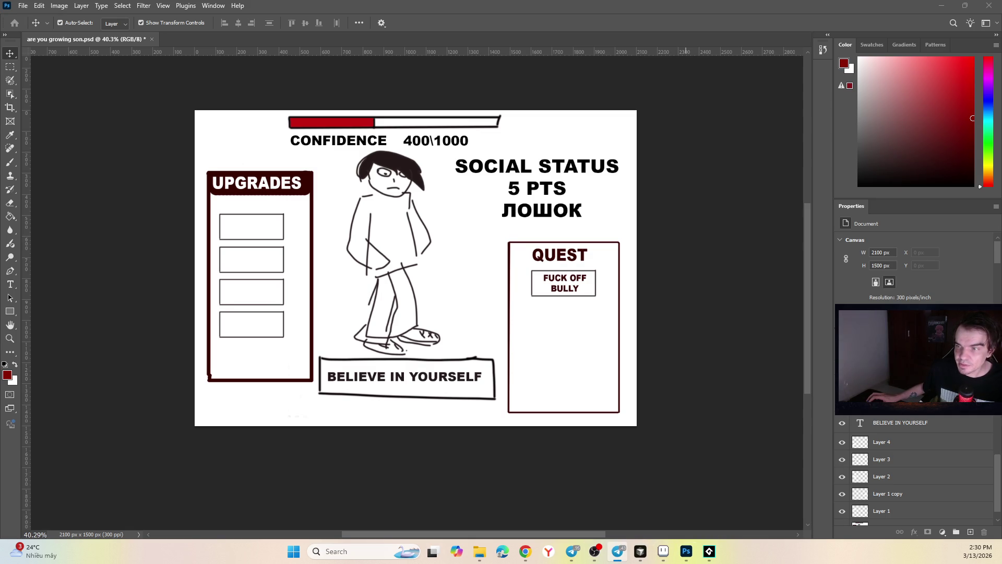
key(alt+Tab)
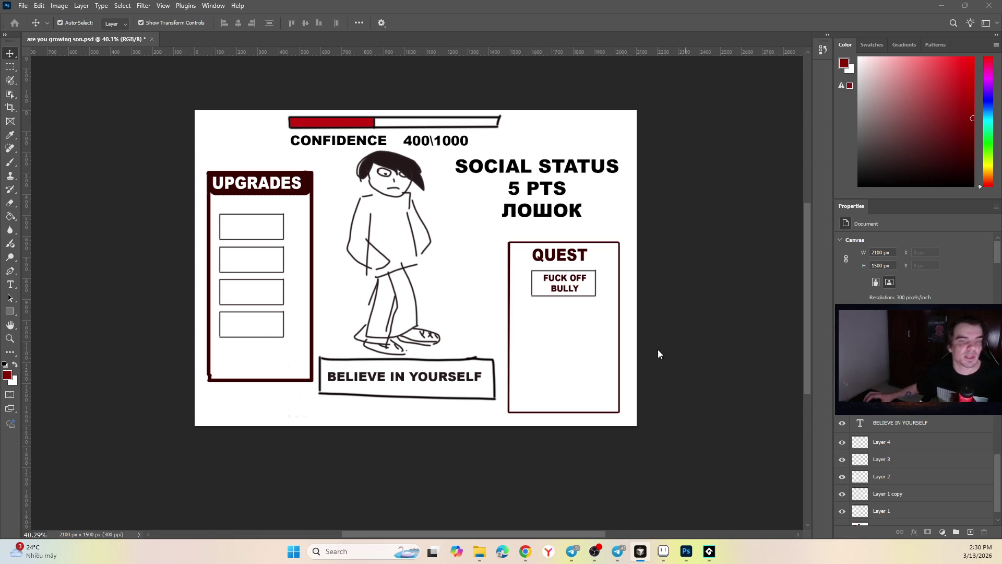
click(709, 551)
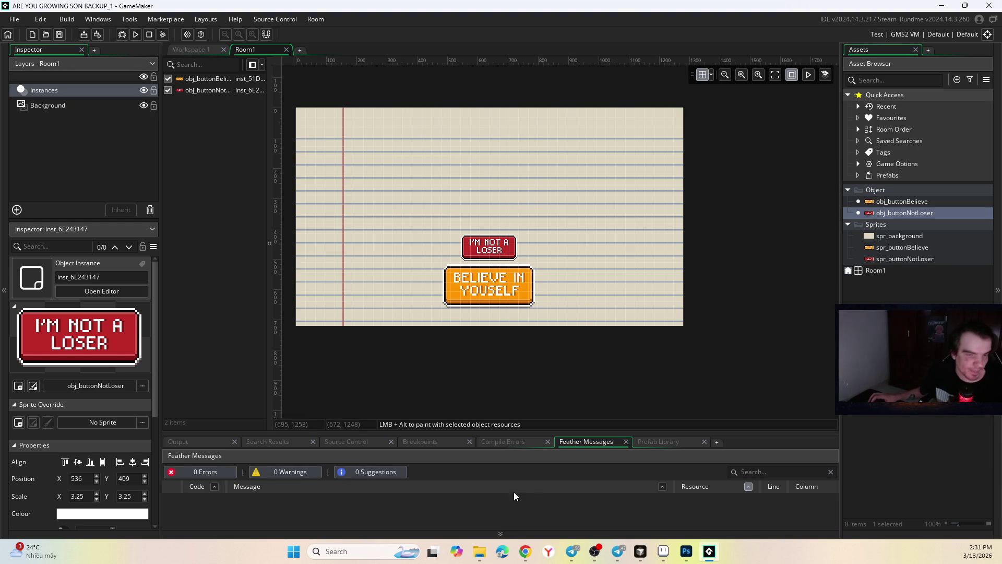
Step: Check both Telegram windows, then bring up Aseprite with spr_buttonNotLoser.ase and its File menu
click(573, 551)
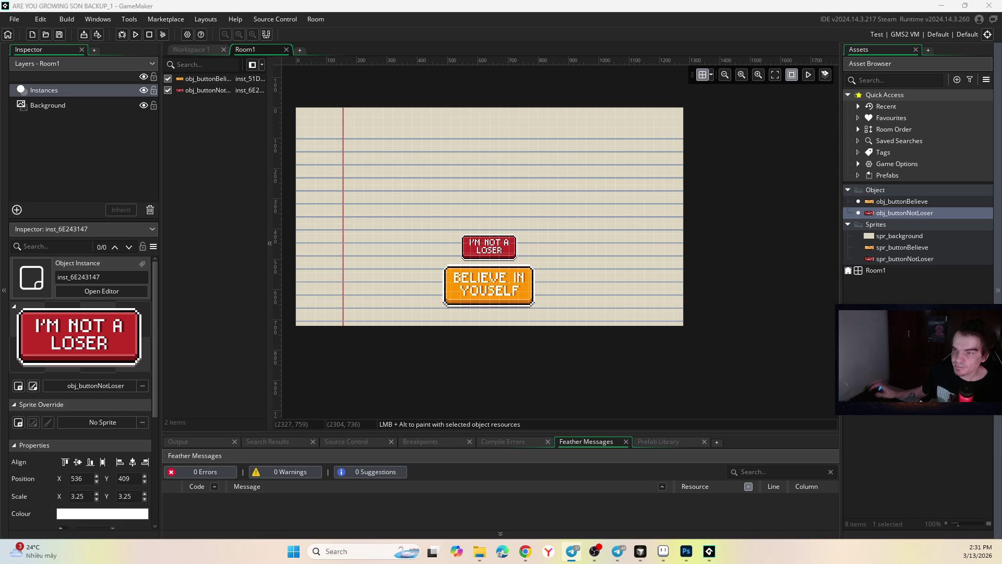
click(619, 551)
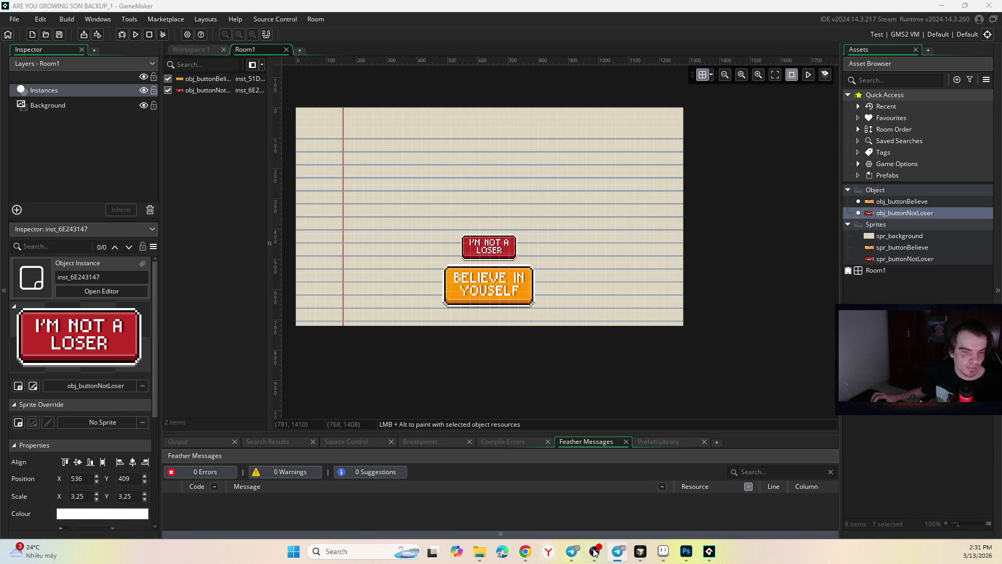
click(664, 552)
click(10, 20)
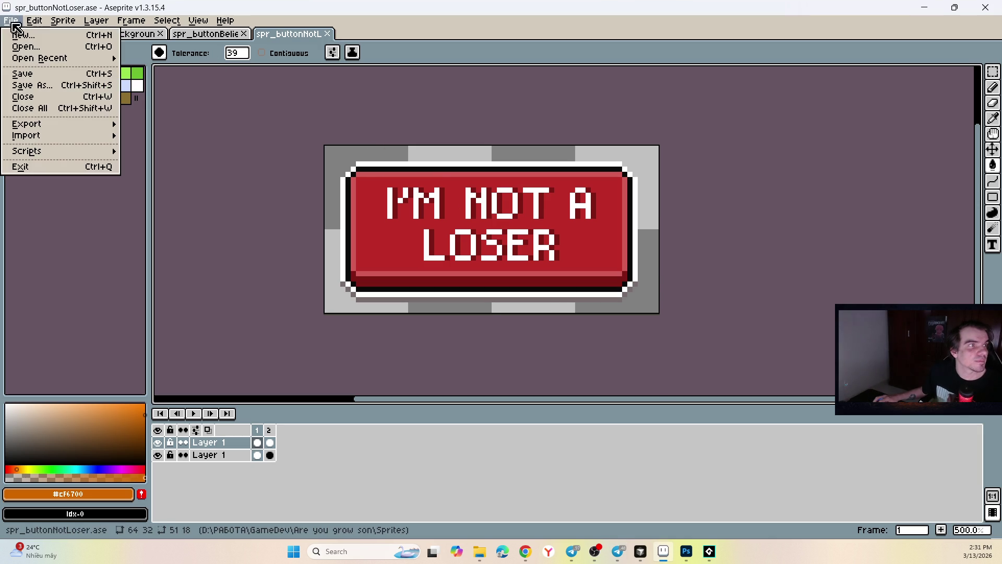
Step: Create a new transparent sprite with width 64 and height 64
click(16, 30)
text(634)
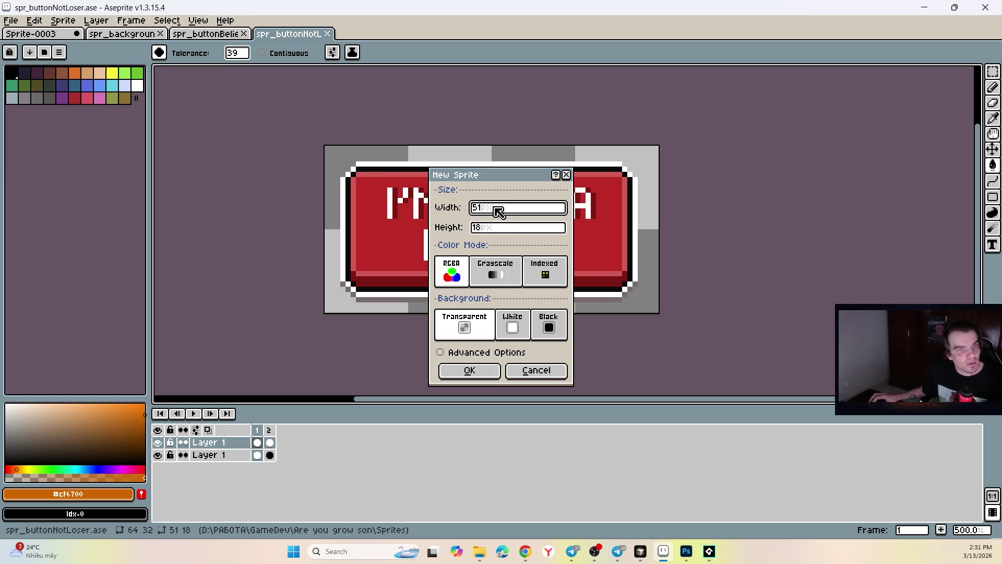
key(BackSpace)
key(BackSpace)
text(4)
click(477, 228)
text(64)
click(469, 370)
Step: Test an orange bucket fill and a pencil stroke on the canvas, undoing both
scroll(577, 219, up, 3)
click(445, 213)
key(ctrl+z)
key(b)
drag(458, 137, 453, 224)
key(ctrl+z)
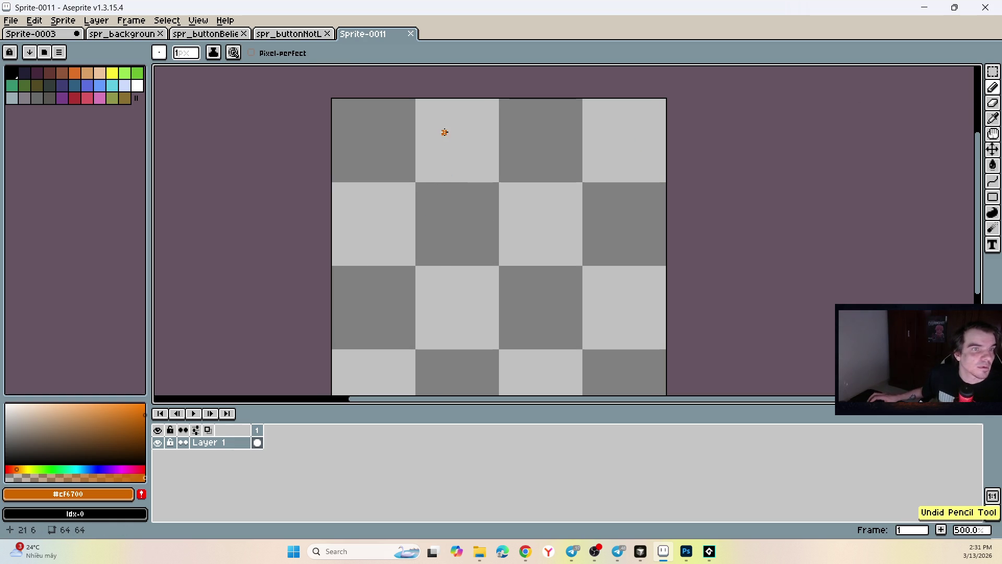
Step: Pick black and pencil the head outline and the zigzag hair fringe
click(12, 73)
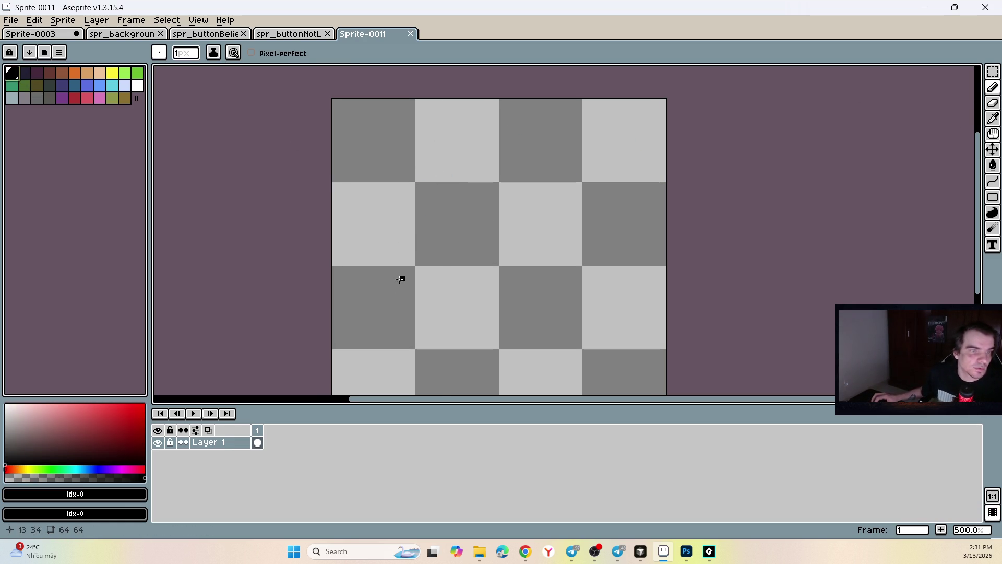
mouse_move(401, 263)
mouse_down()
mouse_move(386, 209)
mouse_move(421, 124)
mouse_move(552, 117)
mouse_move(652, 206)
mouse_move(606, 290)
mouse_up()
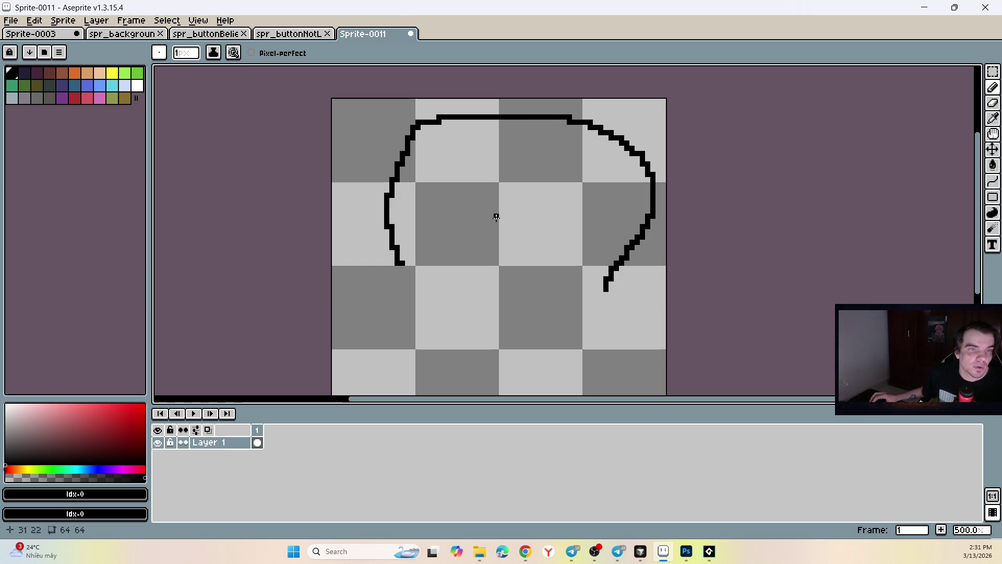
mouse_move(553, 183)
mouse_down()
mouse_move(597, 256)
mouse_move(601, 297)
mouse_up()
mouse_move(550, 188)
mouse_down()
mouse_move(519, 193)
mouse_move(459, 264)
mouse_move(407, 277)
mouse_up()
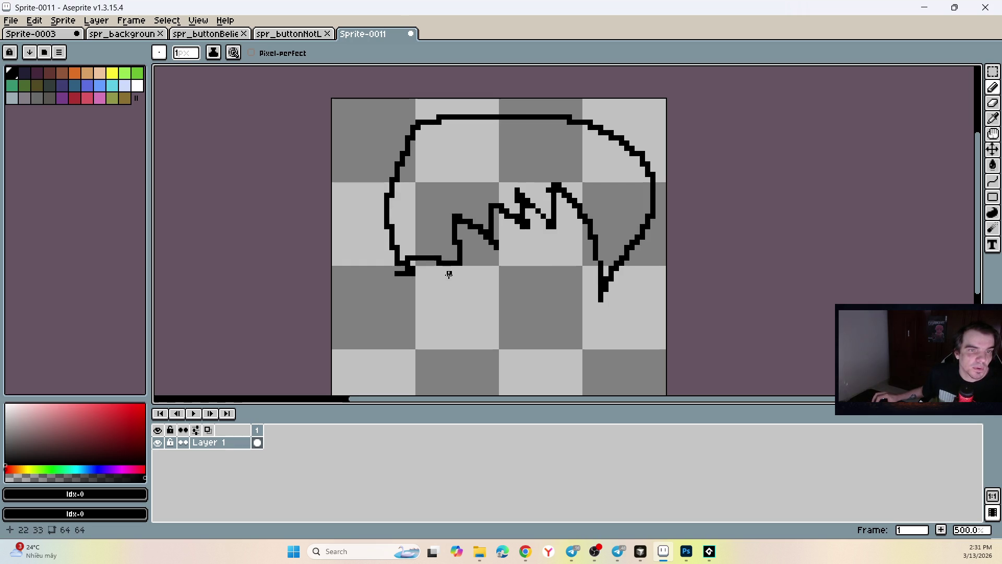
mouse_move(559, 232)
mouse_down()
mouse_move(581, 225)
mouse_move(588, 237)
mouse_up()
mouse_move(470, 242)
mouse_down()
mouse_move(560, 254)
mouse_move(601, 278)
mouse_up()
key(ctrl+z)
key(ctrl+z)
Step: Draw the angled outlines of both eyes and fill in their pupils
drag(551, 237, 586, 241)
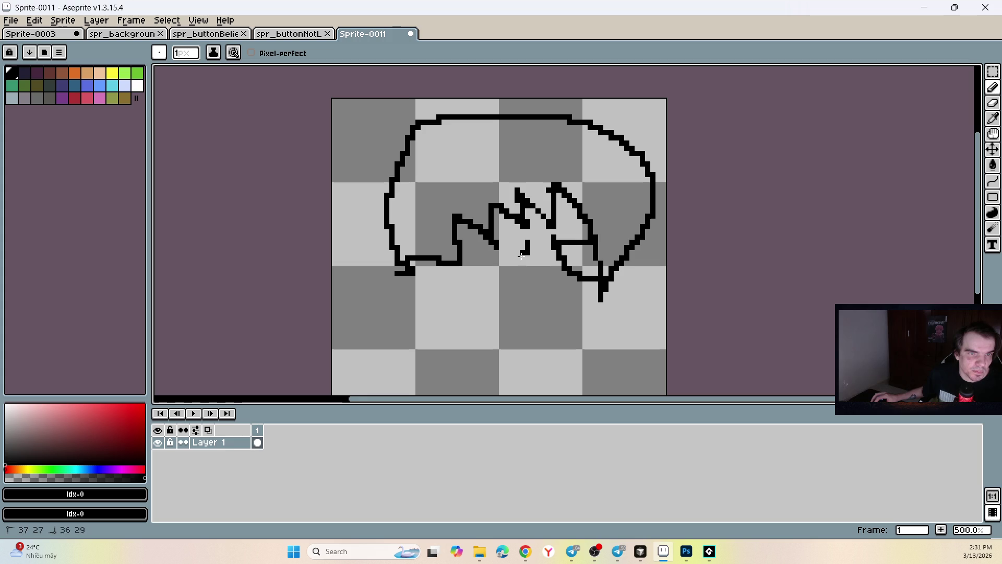
drag(523, 254, 465, 283)
mouse_move(469, 237)
mouse_down()
mouse_move(465, 274)
mouse_move(517, 242)
mouse_move(497, 264)
mouse_move(495, 250)
mouse_move(503, 259)
mouse_up()
drag(583, 257, 579, 269)
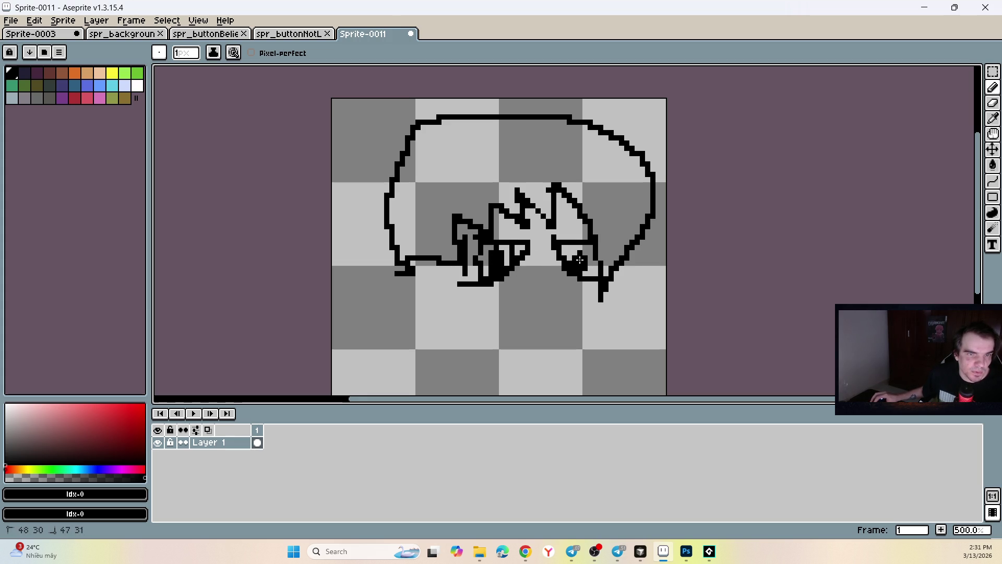
key(ctrl+z)
key(ctrl+z)
key(ctrl+z)
drag(495, 256, 506, 259)
key(ctrl+z)
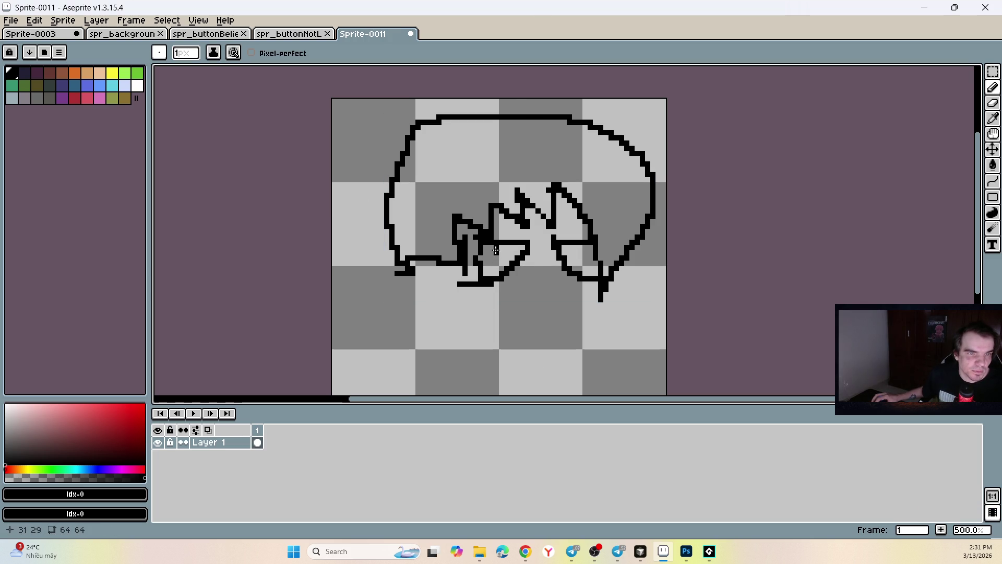
drag(509, 255, 501, 262)
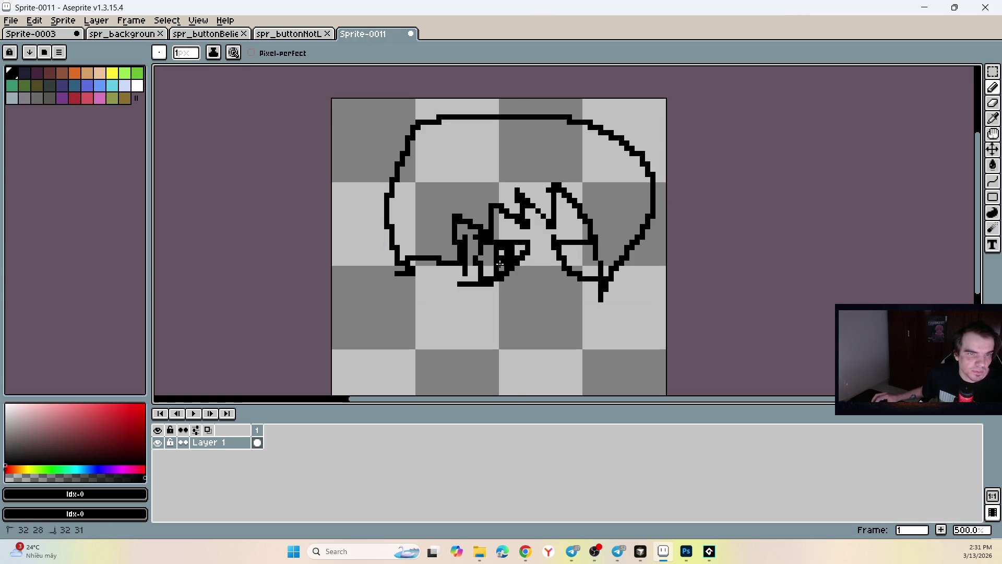
mouse_move(575, 280)
mouse_down()
mouse_move(576, 246)
mouse_move(584, 264)
mouse_up()
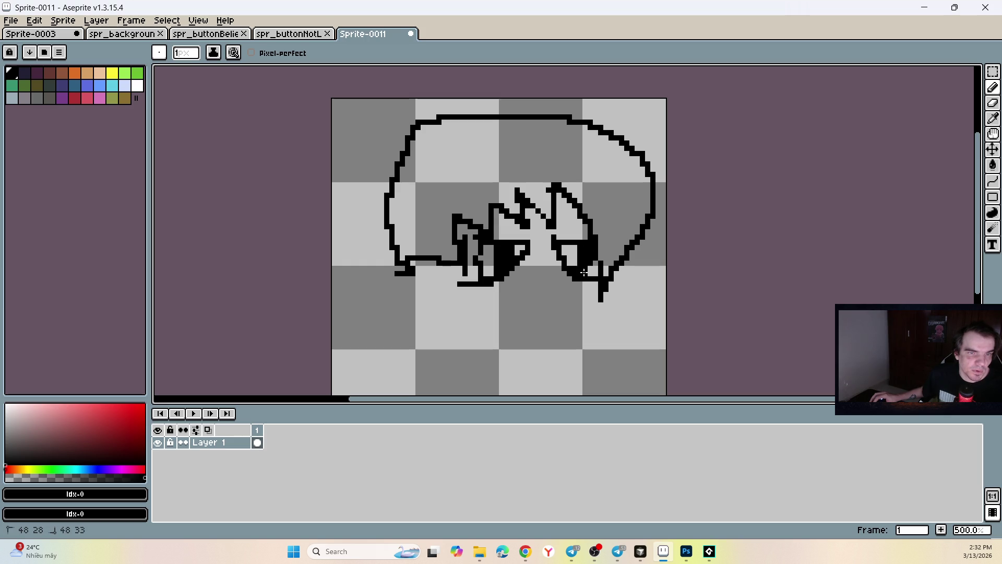
Step: Draw the cheeks and jawline down to the chin, plus a frowning mouth and a nose
mouse_move(456, 265)
mouse_down()
mouse_move(466, 299)
mouse_move(514, 343)
mouse_up()
mouse_move(599, 291)
mouse_down()
mouse_move(597, 320)
mouse_move(576, 349)
mouse_move(518, 356)
mouse_move(502, 339)
mouse_up()
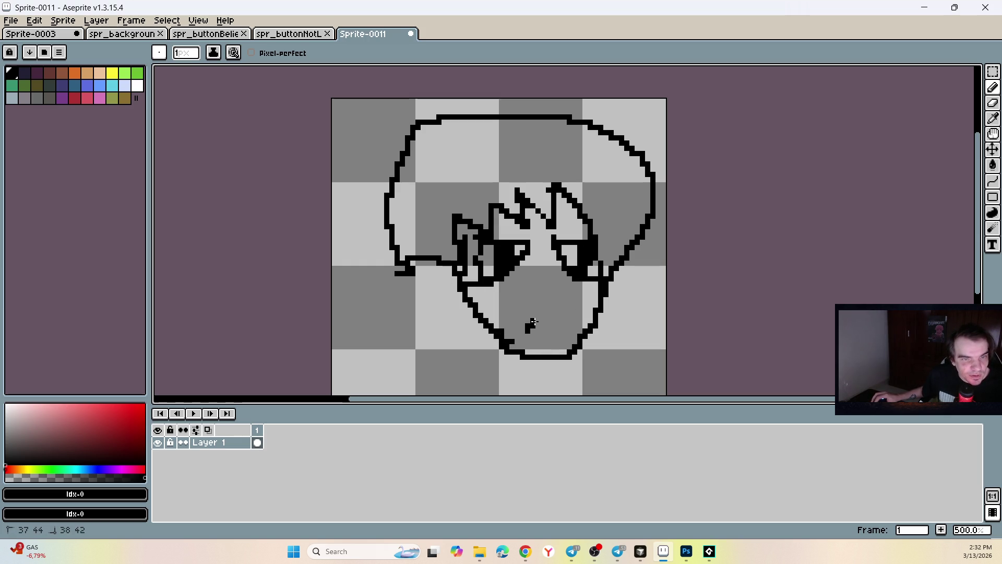
drag(563, 320, 571, 329)
drag(545, 287, 546, 298)
scroll(544, 200, down, 3)
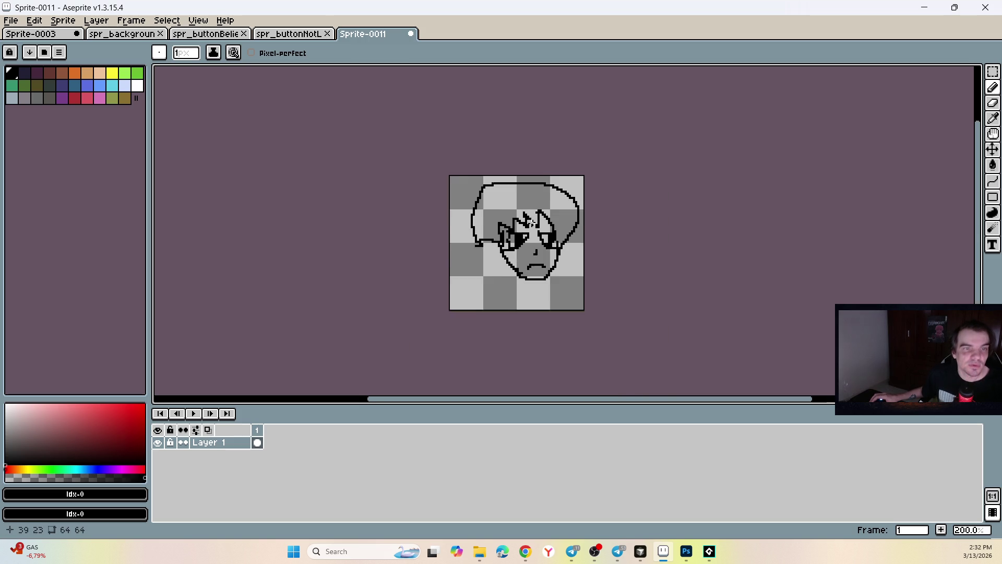
Step: Shade dark hair over the face and redraw the hair's top outline
scroll(544, 201, up, 2)
mouse_move(569, 284)
mouse_down()
mouse_move(589, 239)
mouse_move(568, 230)
mouse_move(613, 241)
mouse_move(554, 207)
mouse_move(504, 219)
mouse_move(533, 251)
mouse_move(481, 230)
mouse_move(479, 253)
mouse_move(448, 271)
mouse_move(450, 254)
mouse_move(420, 272)
mouse_move(425, 222)
mouse_move(510, 205)
mouse_move(490, 218)
mouse_move(553, 220)
mouse_move(580, 201)
mouse_move(604, 220)
mouse_move(567, 238)
mouse_move(574, 255)
mouse_up()
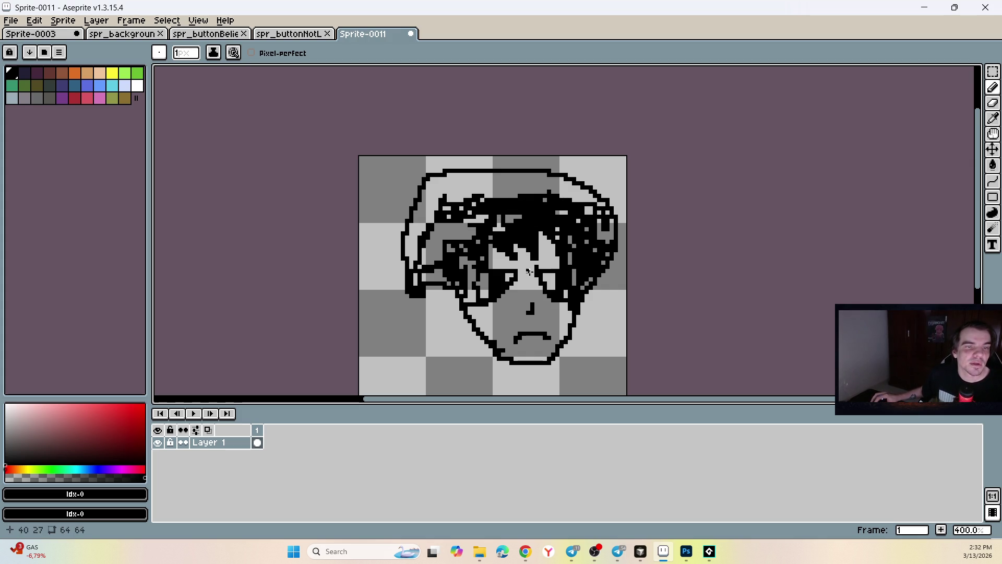
drag(497, 258, 470, 284)
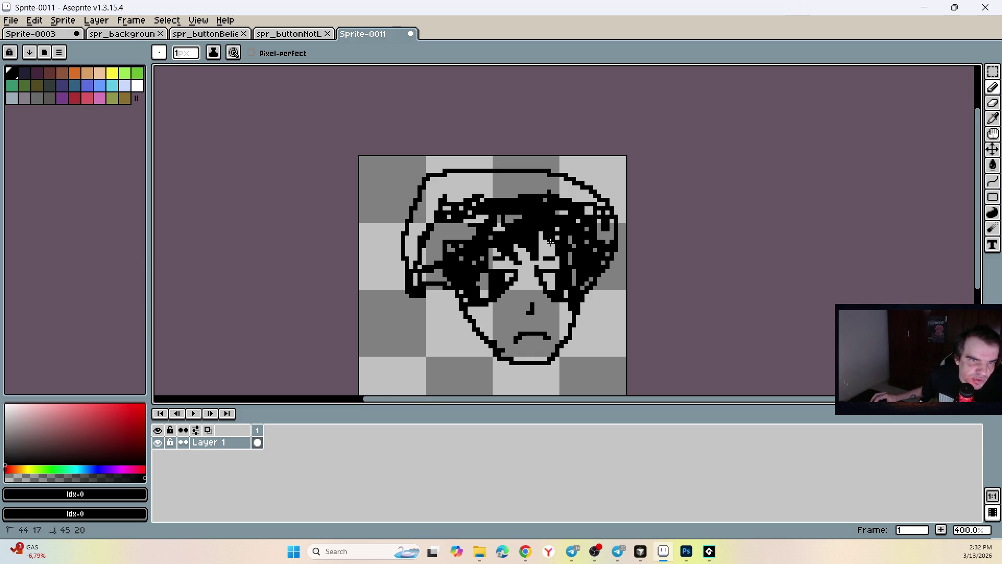
mouse_move(582, 231)
mouse_down()
mouse_move(528, 188)
mouse_move(426, 199)
mouse_move(413, 227)
mouse_move(460, 235)
mouse_move(426, 250)
mouse_move(434, 264)
mouse_move(494, 189)
mouse_up()
scroll(530, 246, down, 2)
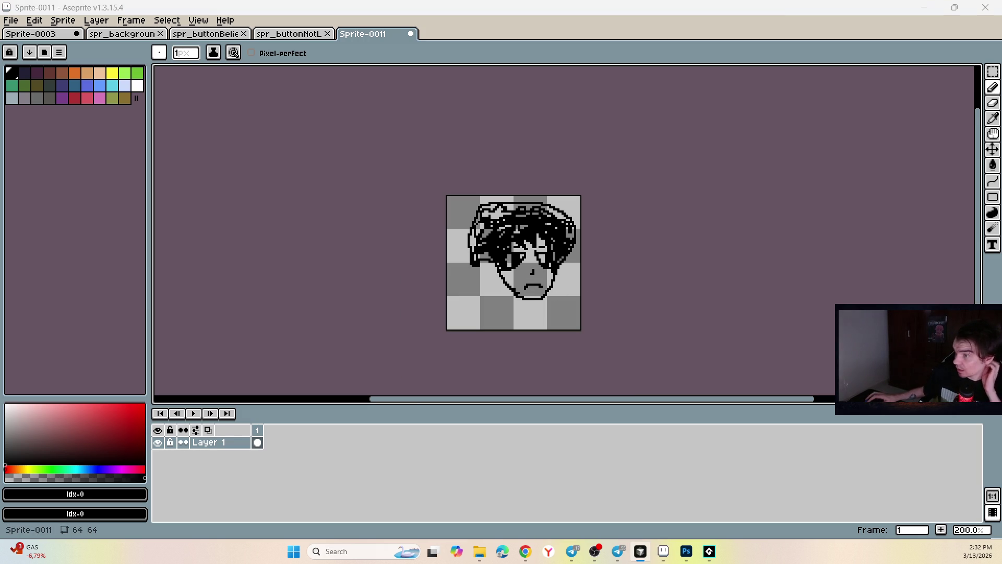
scroll(516, 222, up, 3)
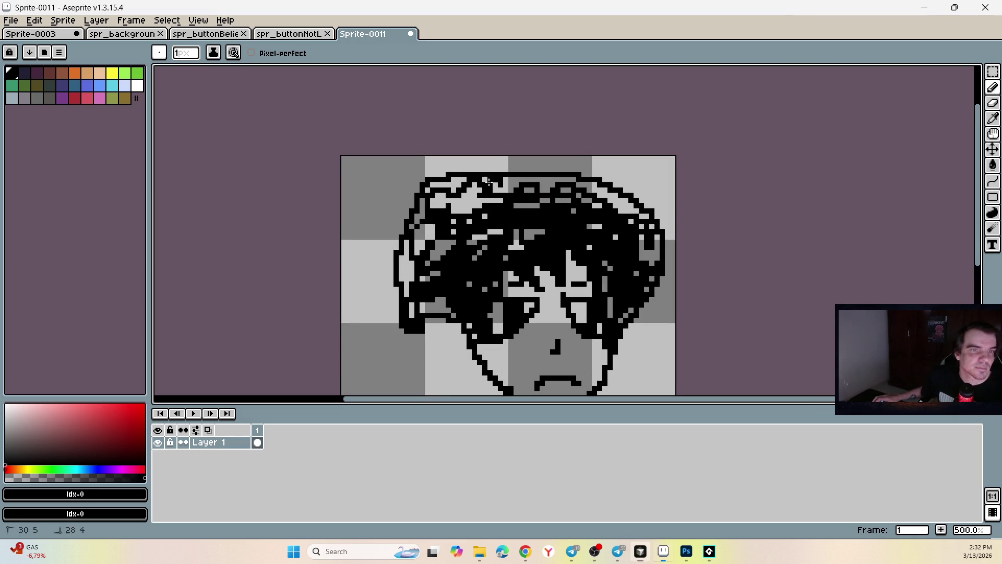
mouse_move(460, 169)
mouse_down()
mouse_move(558, 163)
mouse_move(545, 164)
mouse_up()
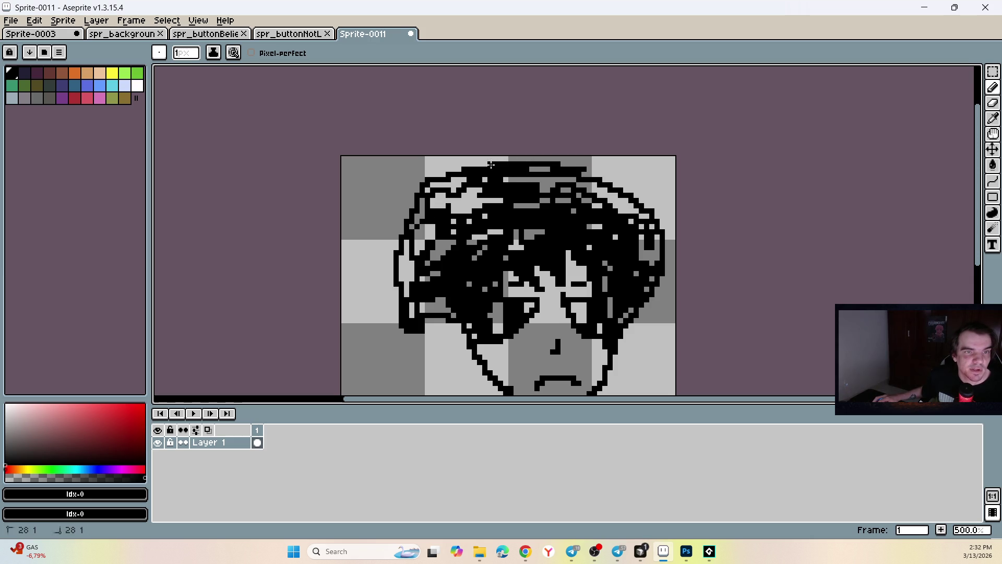
mouse_move(538, 159)
mouse_down()
mouse_move(525, 159)
mouse_move(567, 165)
mouse_up()
scroll(594, 203, down, 4)
scroll(650, 207, up, 2)
Step: Select the head with Rectangular Marquee, scale it down and move it to the upper left
click(993, 71)
drag(423, 180, 607, 354)
mouse_move(418, 351)
mouse_down()
mouse_move(483, 318)
mouse_move(491, 288)
mouse_up()
drag(562, 228, 504, 227)
key(Return)
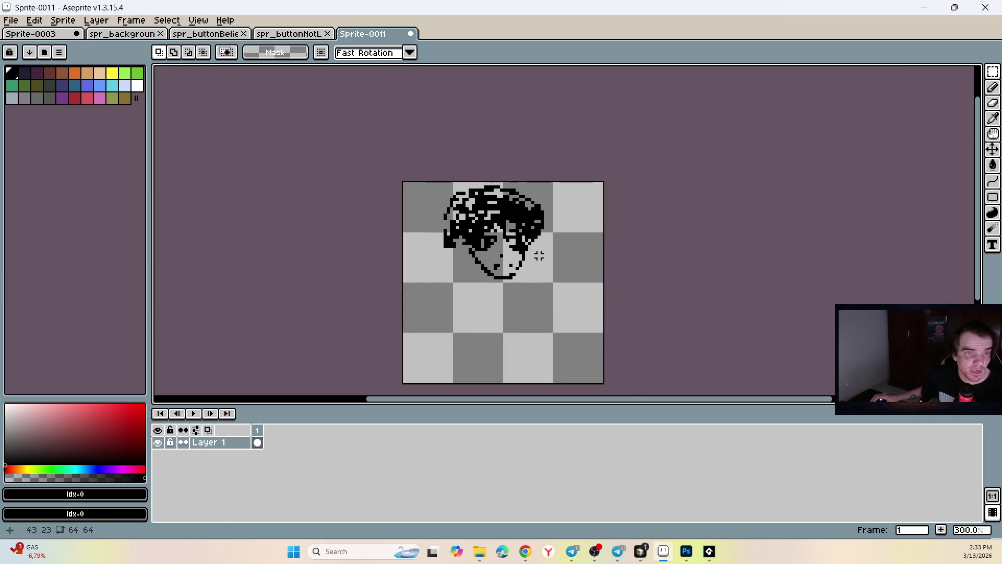
Step: Fix stray pixels, fill the gaps in the hair and extend the mouth line
scroll(506, 251, up, 4)
click(994, 88)
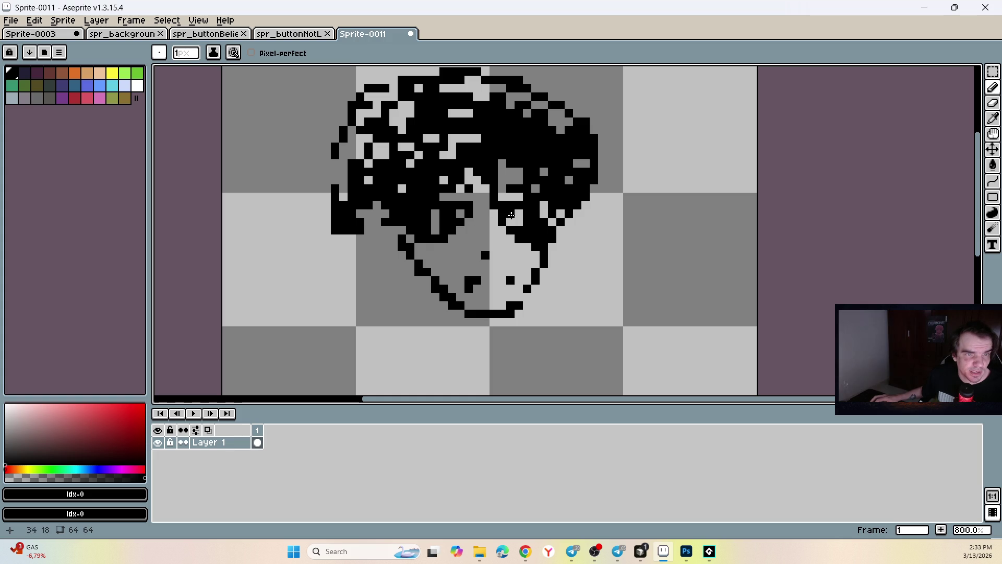
click(517, 214)
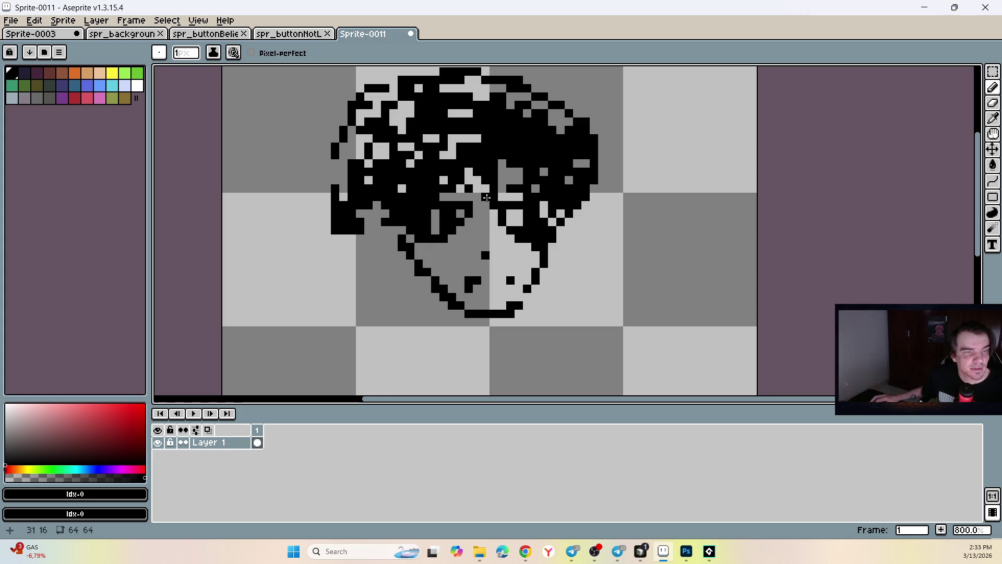
mouse_move(406, 114)
mouse_down()
mouse_move(373, 110)
mouse_move(366, 154)
mouse_move(352, 138)
mouse_up()
click(489, 260)
drag(489, 281, 512, 289)
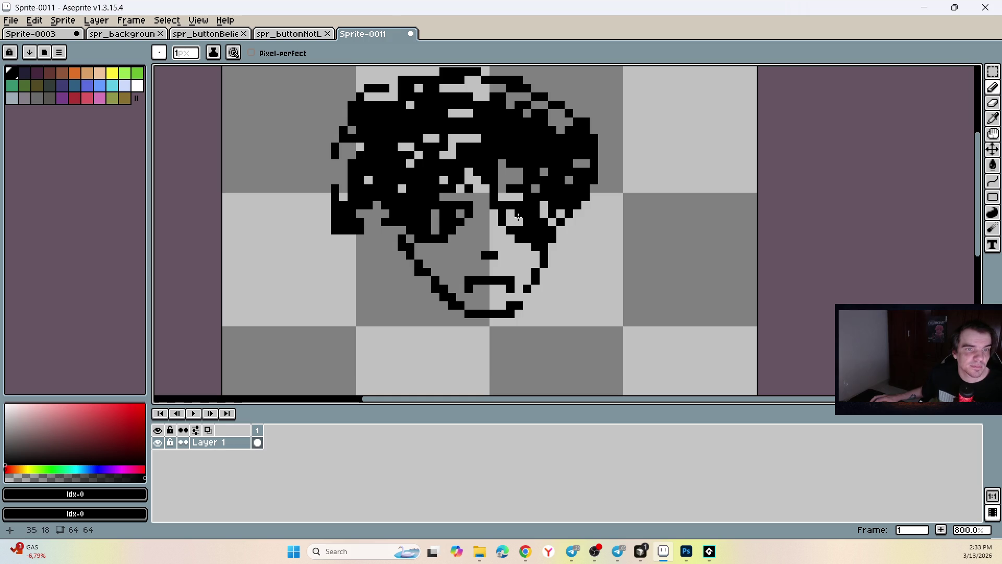
scroll(507, 194, down, 3)
scroll(496, 242, up, 2)
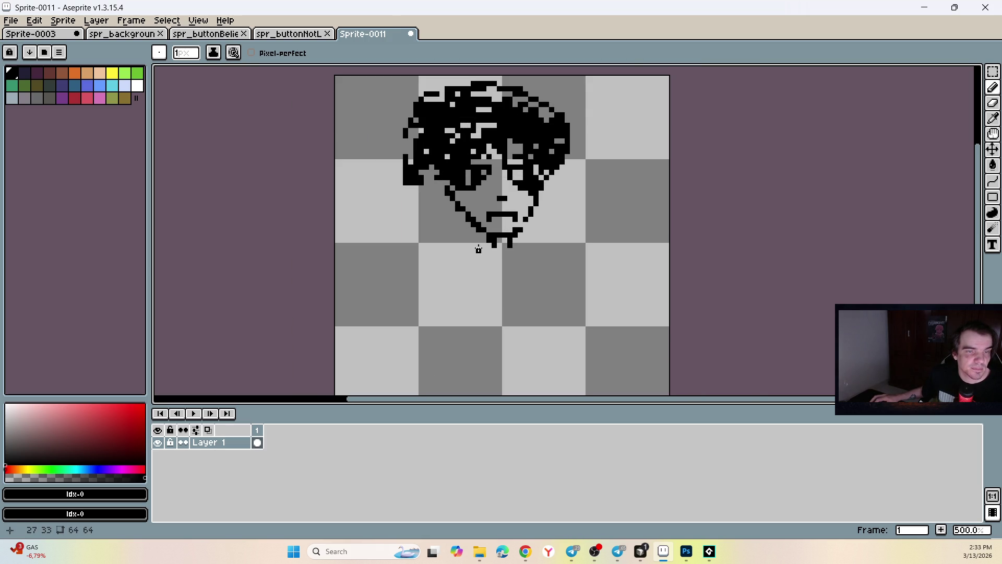
Step: Draw the neck, shoulder lines and a centre line down the torso
mouse_move(470, 225)
mouse_down()
mouse_move(437, 236)
mouse_move(416, 277)
mouse_up()
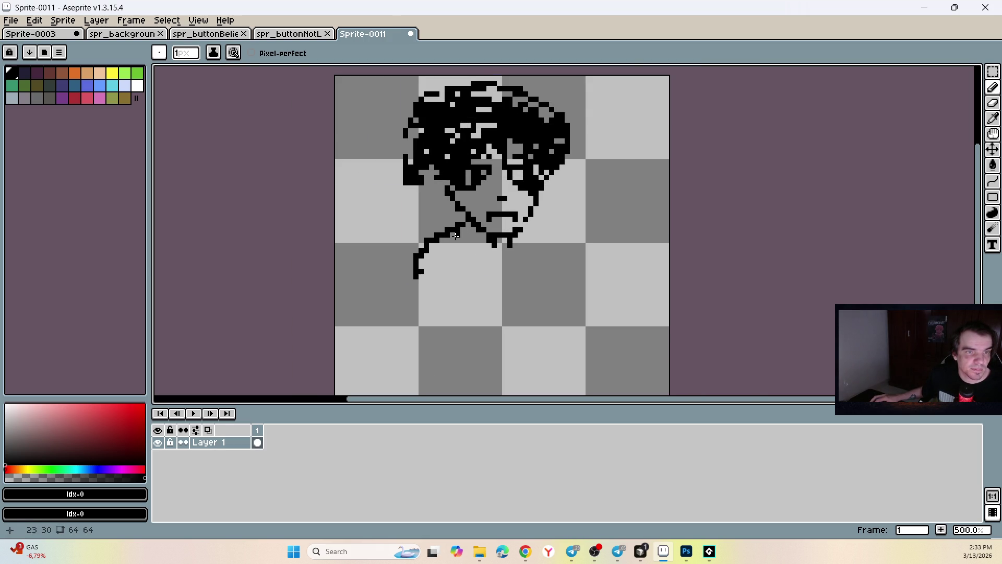
key(ctrl+z)
drag(467, 228, 441, 261)
drag(534, 225, 568, 268)
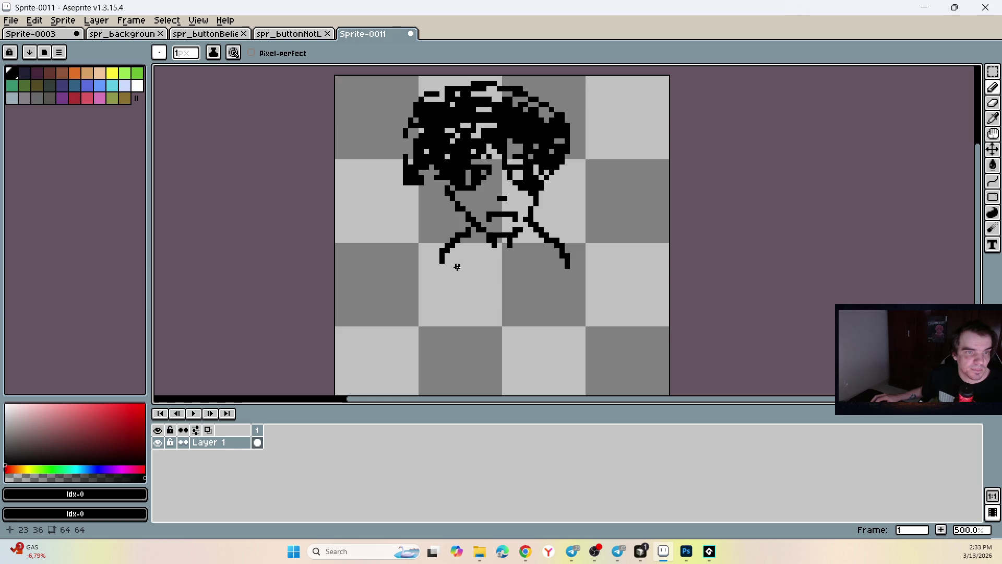
drag(442, 261, 430, 313)
key(ctrl+z)
drag(443, 256, 420, 318)
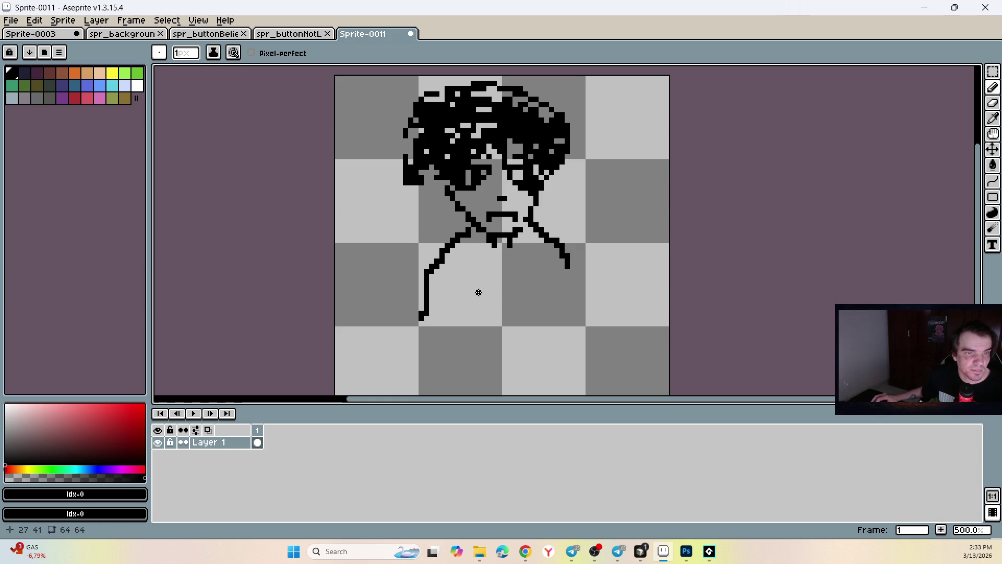
drag(561, 252, 577, 311)
drag(498, 249, 500, 295)
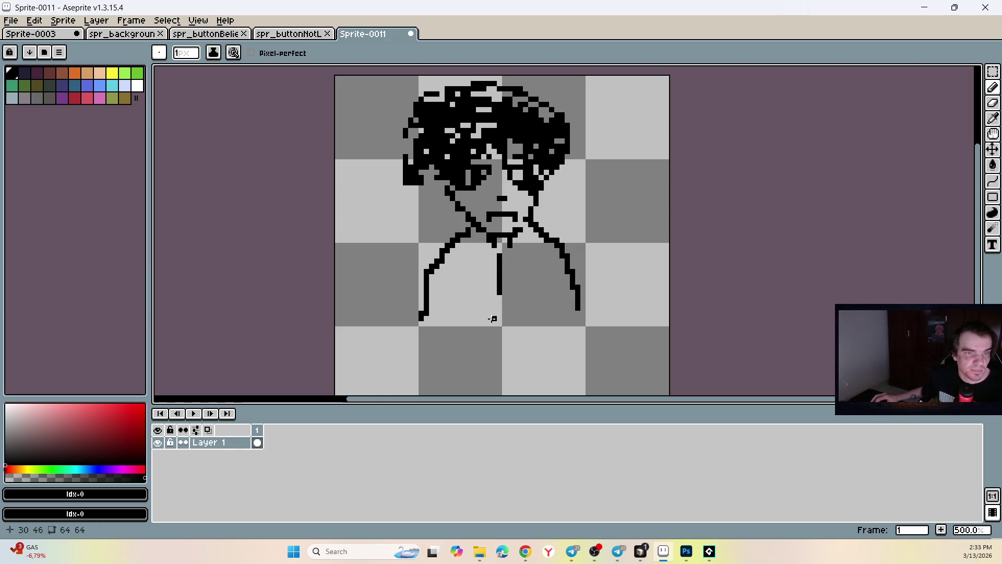
click(494, 315)
scroll(484, 346, down, 2)
Step: Add the torso's bottom edge, waist band, legs and two hands
mouse_move(452, 339)
mouse_down()
mouse_move(545, 338)
mouse_move(466, 352)
mouse_move(462, 385)
mouse_up()
mouse_move(488, 347)
mouse_down()
mouse_move(488, 385)
mouse_move(511, 382)
mouse_up()
mouse_move(519, 343)
mouse_down()
mouse_move(541, 343)
mouse_move(507, 378)
mouse_up()
drag(522, 299, 516, 317)
mouse_move(457, 307)
mouse_down()
mouse_move(480, 320)
mouse_move(467, 314)
mouse_up()
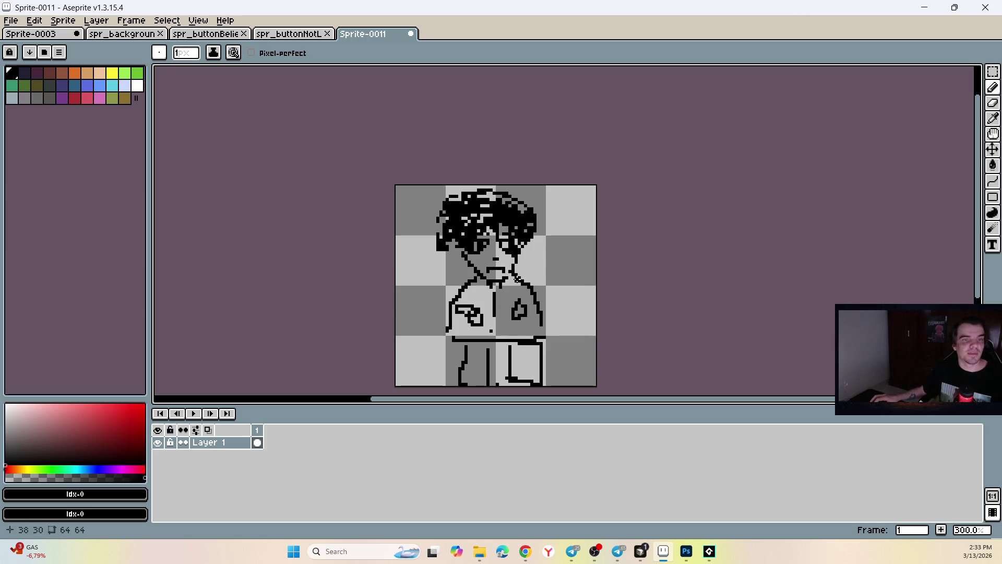
scroll(489, 249, down, 1)
scroll(487, 248, up, 2)
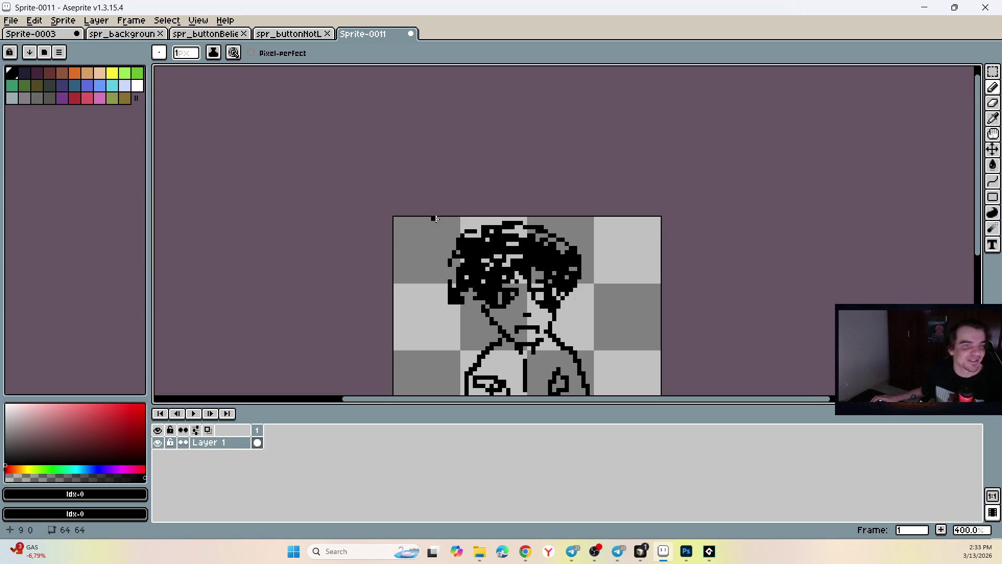
Step: Save the drawing as spr_mainCharacter with the png file type
click(12, 21)
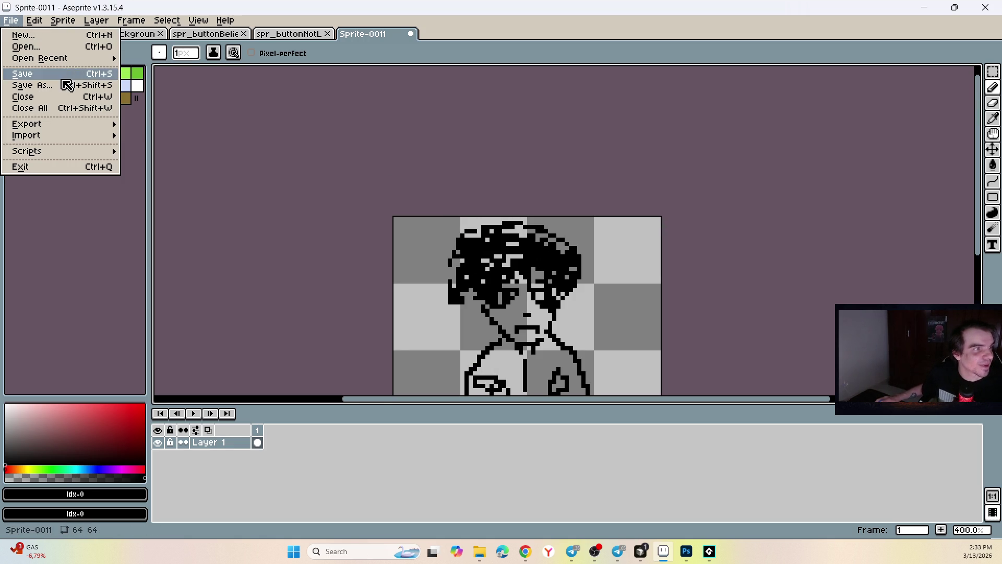
click(33, 85)
double_click(436, 276)
text(ызк)
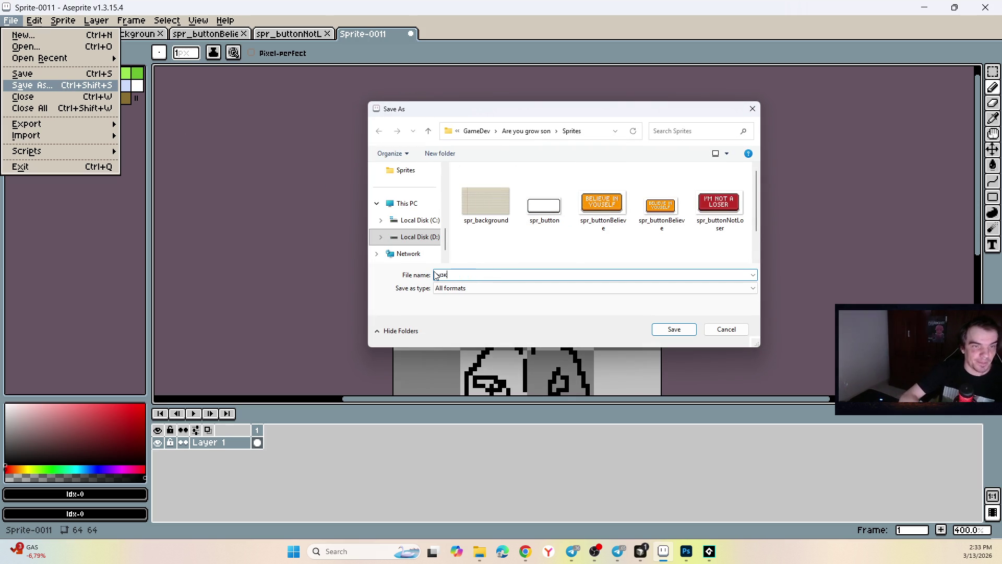
text(spr)
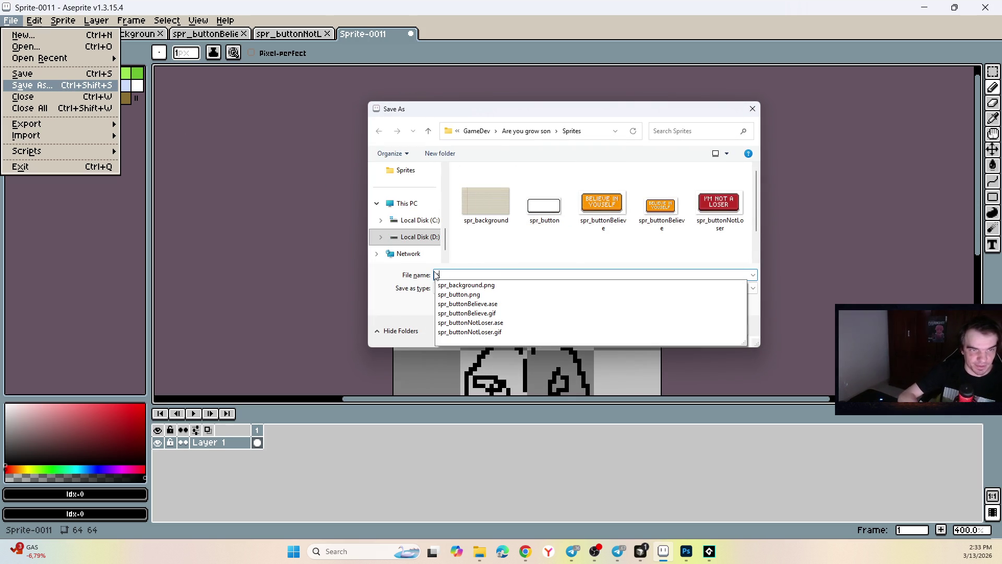
text(_)
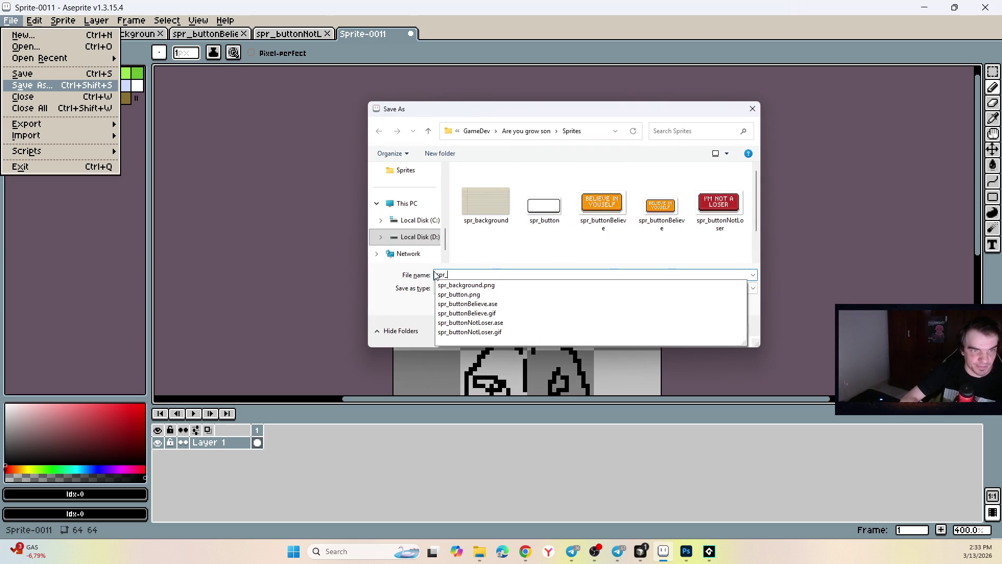
text(mai)
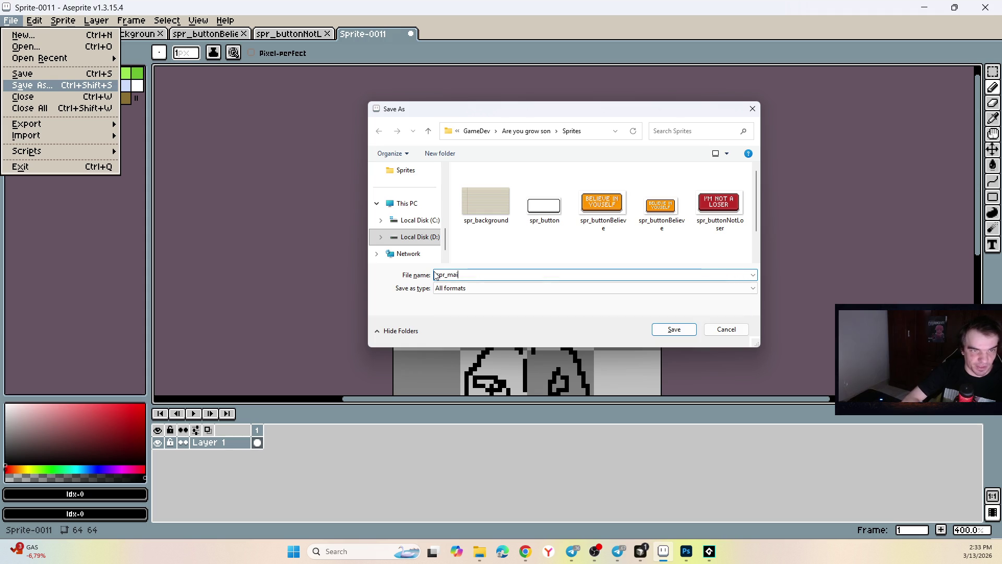
text(nCharacter)
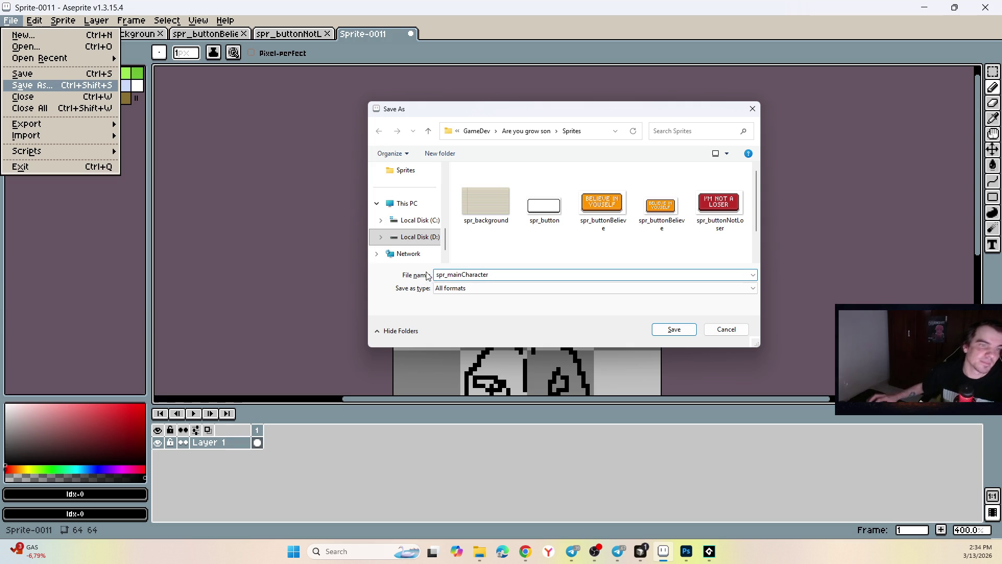
click(496, 288)
click(498, 403)
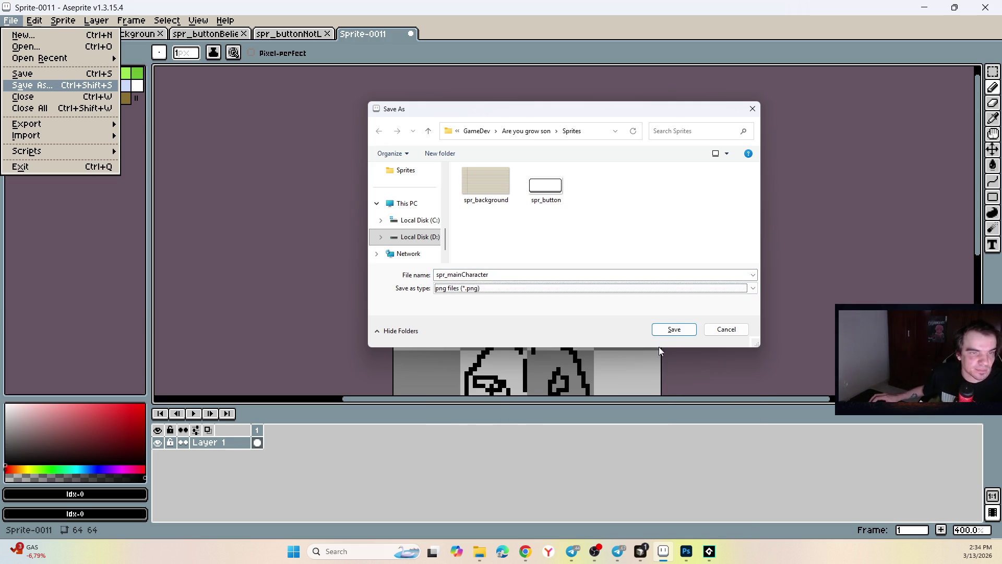
click(674, 330)
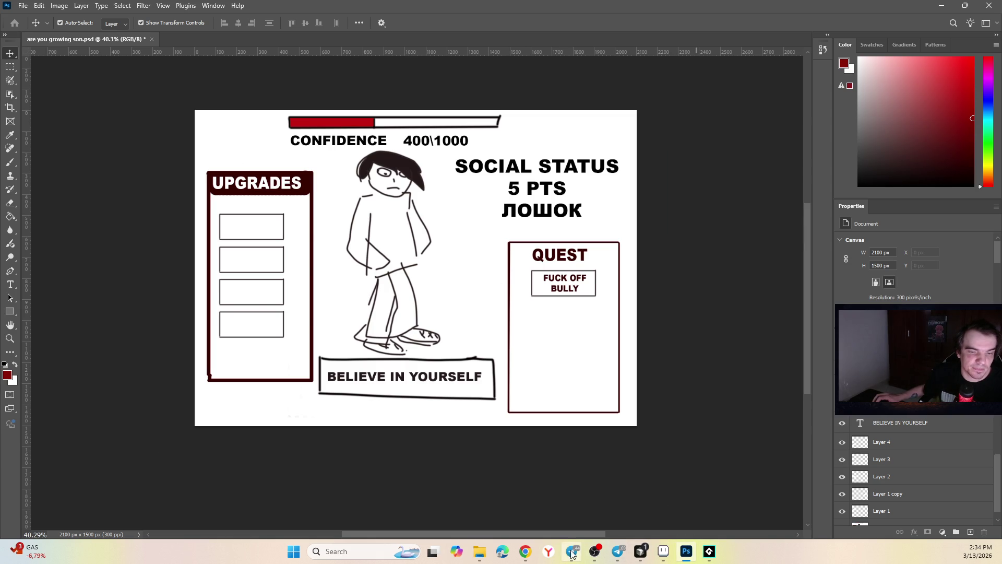
Step: Look over the Photoshop mockup with the character, CONFIDENCE bar, UPGRADES and QUEST panels
mouse_move(709, 551)
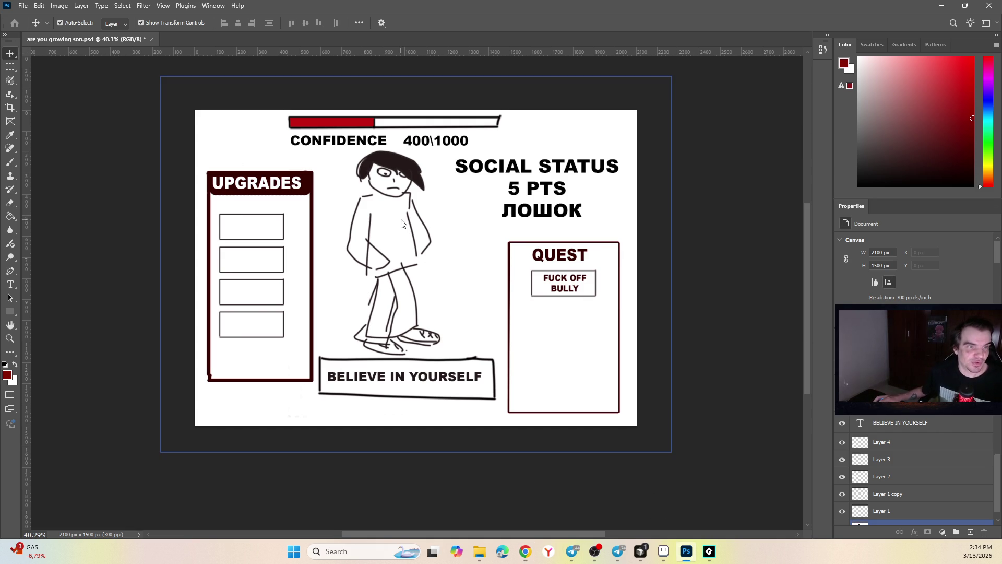
scroll(376, 221, up, 1)
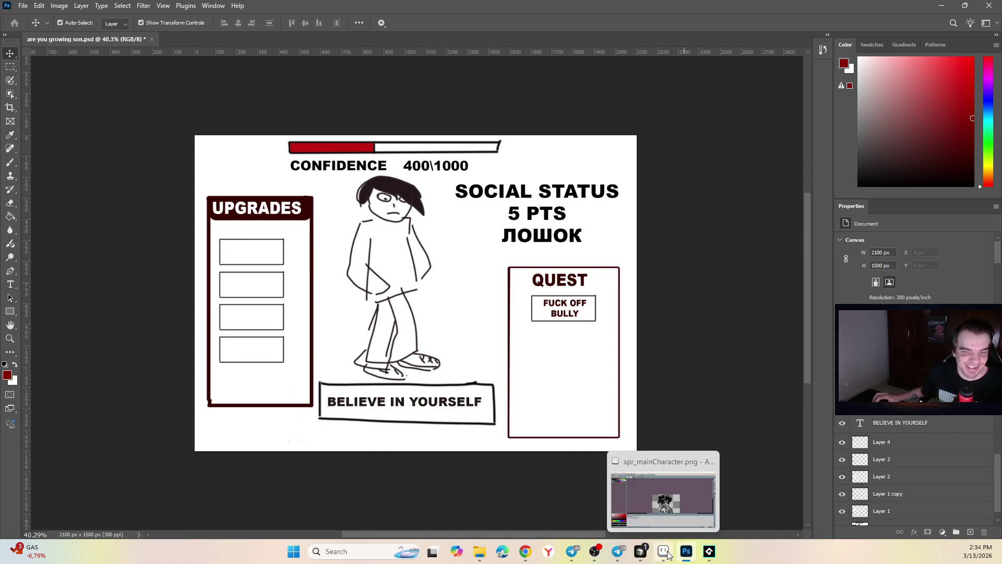
click(663, 551)
Step: Import spr_mainCharacter.png from File Explorer into the Asset Browser as a sprite
click(709, 552)
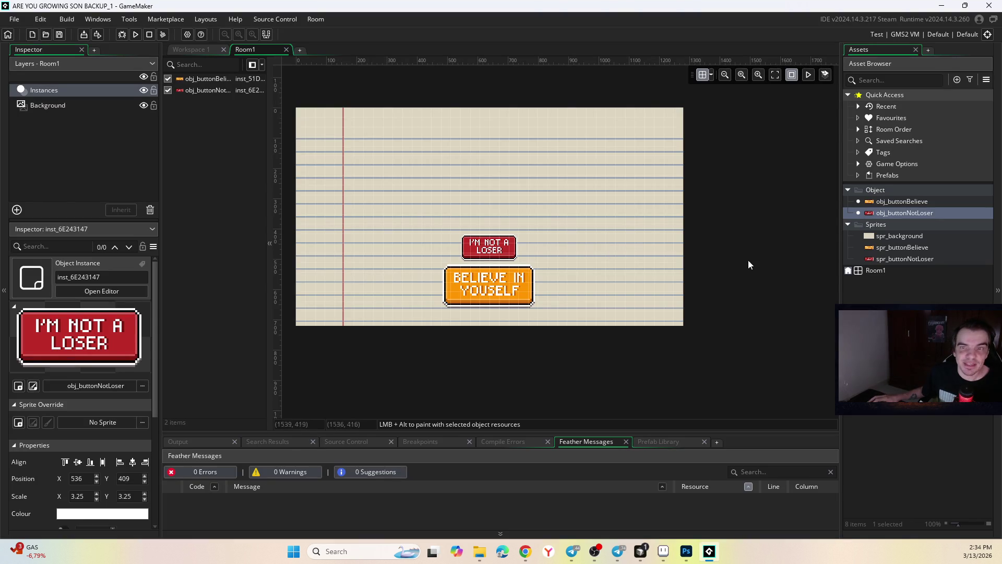
click(479, 553)
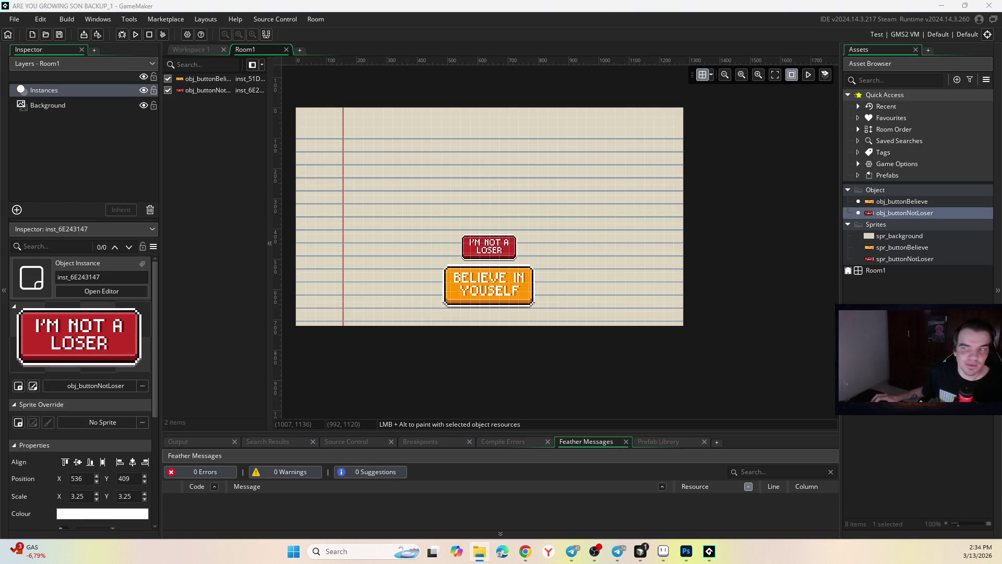
drag(709, 552, 891, 261)
click(541, 293)
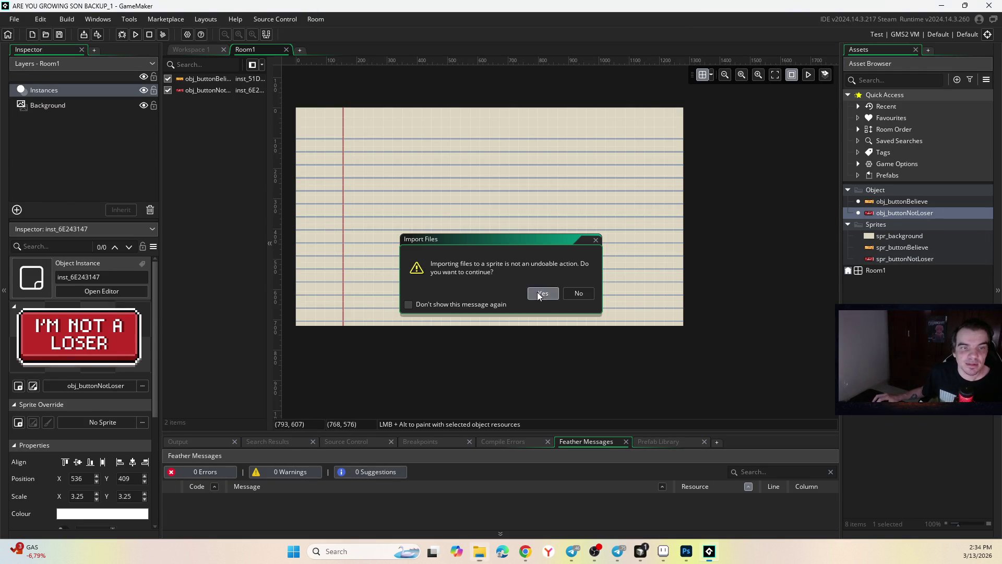
Step: Create a new object, Object3, in the Object folder
click(914, 211)
right_click(908, 202)
click(896, 189)
right_click(892, 190)
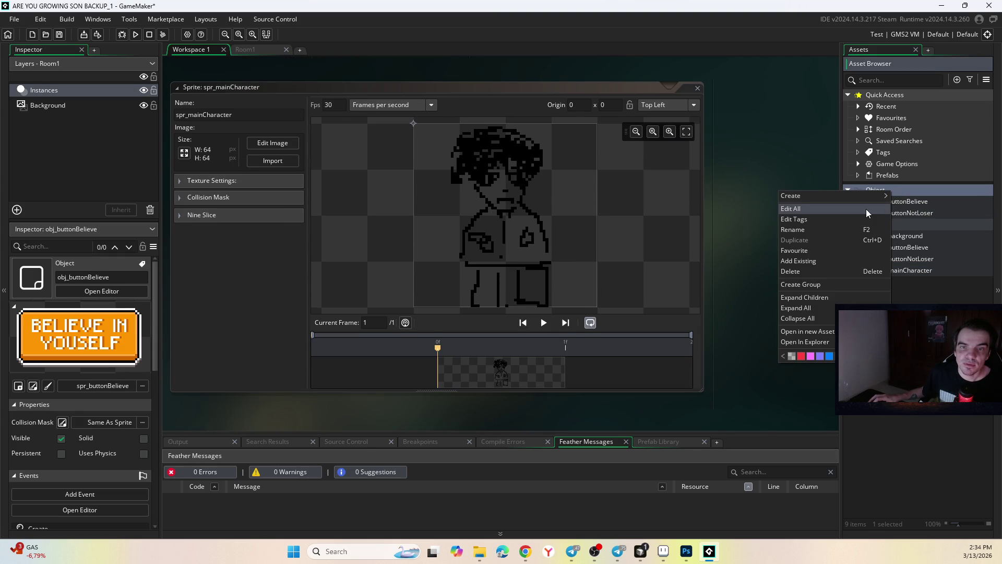
mouse_move(866, 199)
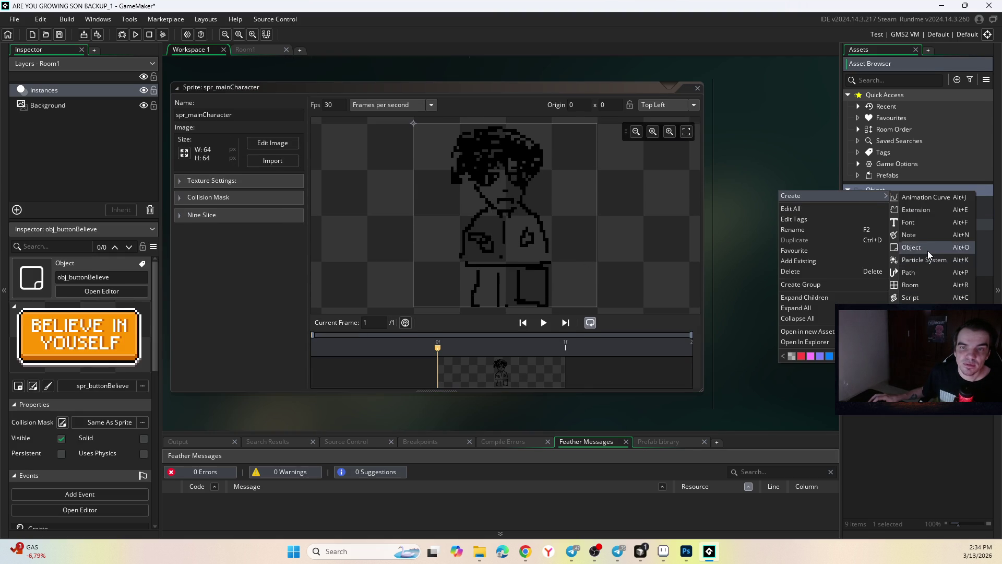
click(928, 248)
Step: Rename Object3 to obj_mainCharacter
text(ibj)
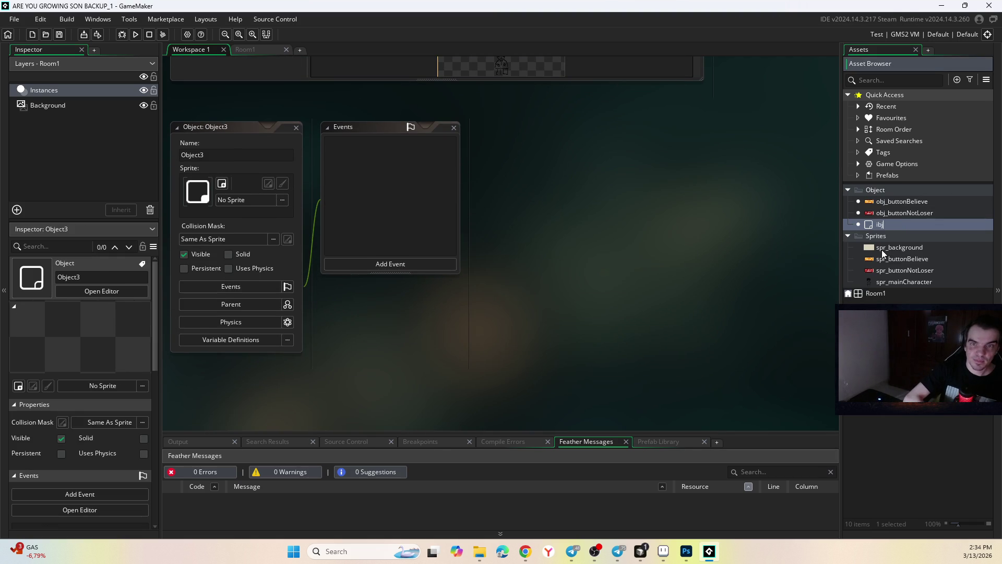
key(BackSpace)
key(BackSpace)
key(BackSpace)
text(obj_mainChar)
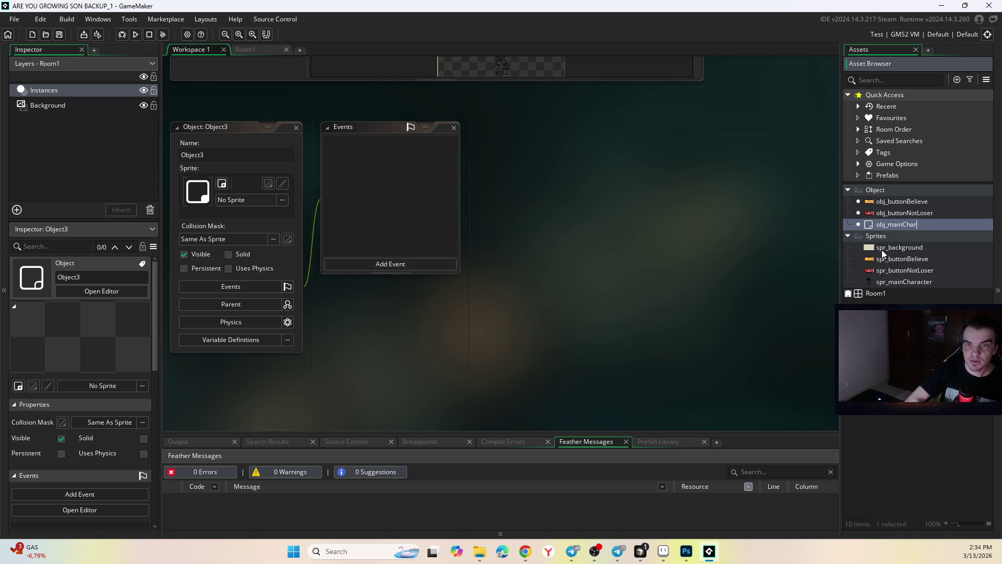
text(acter)
key(Return)
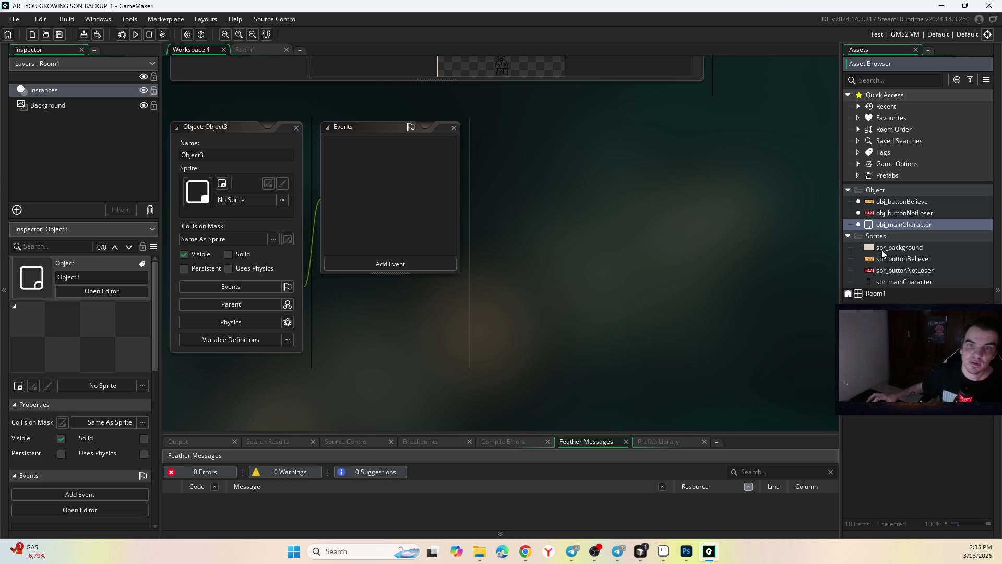
Step: Assign the spr_mainCharacter sprite to obj_mainCharacter, then return to Room1
double_click(902, 227)
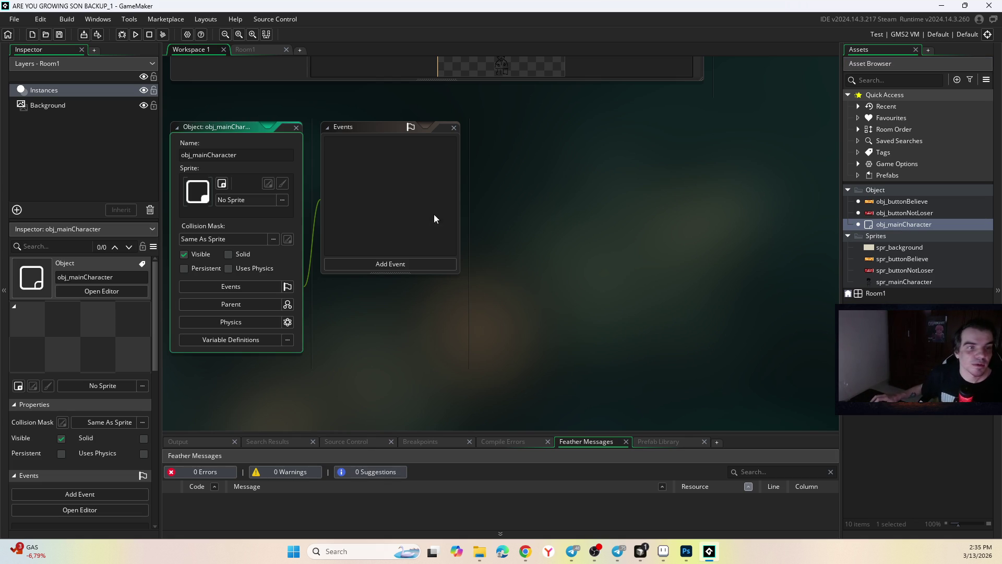
click(261, 200)
double_click(382, 226)
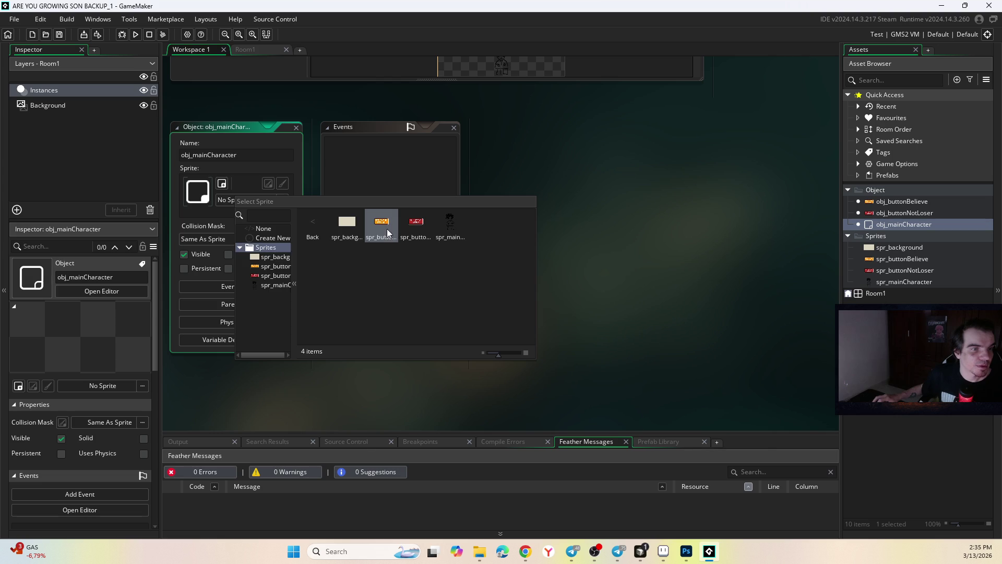
double_click(451, 226)
click(245, 49)
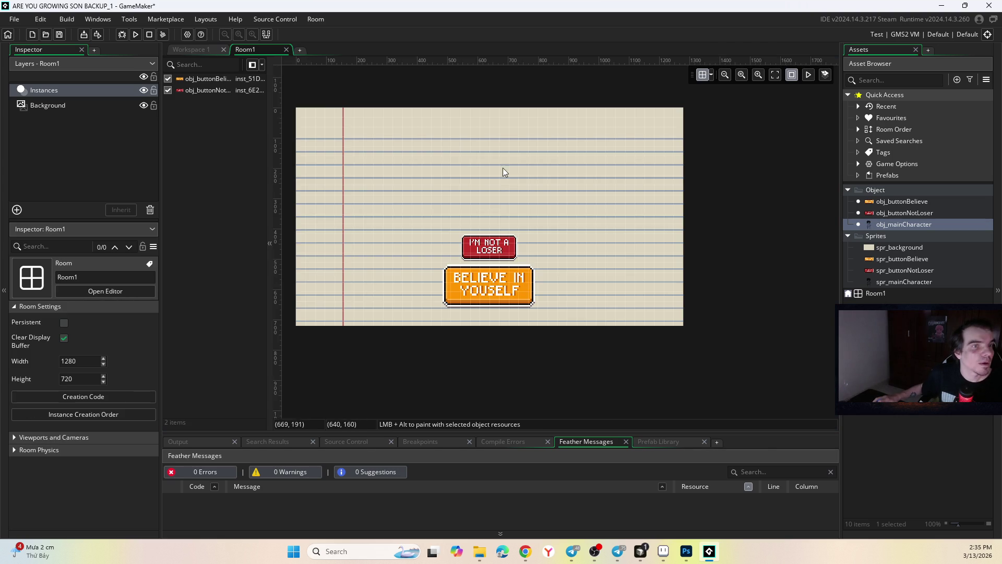
Step: Place obj_mainCharacter above the buttons, shrink the BELIEVE IN YOUSELF button and realign both buttons
mouse_move(885, 236)
mouse_down()
mouse_move(488, 199)
mouse_move(554, 260)
mouse_up()
drag(519, 218, 487, 192)
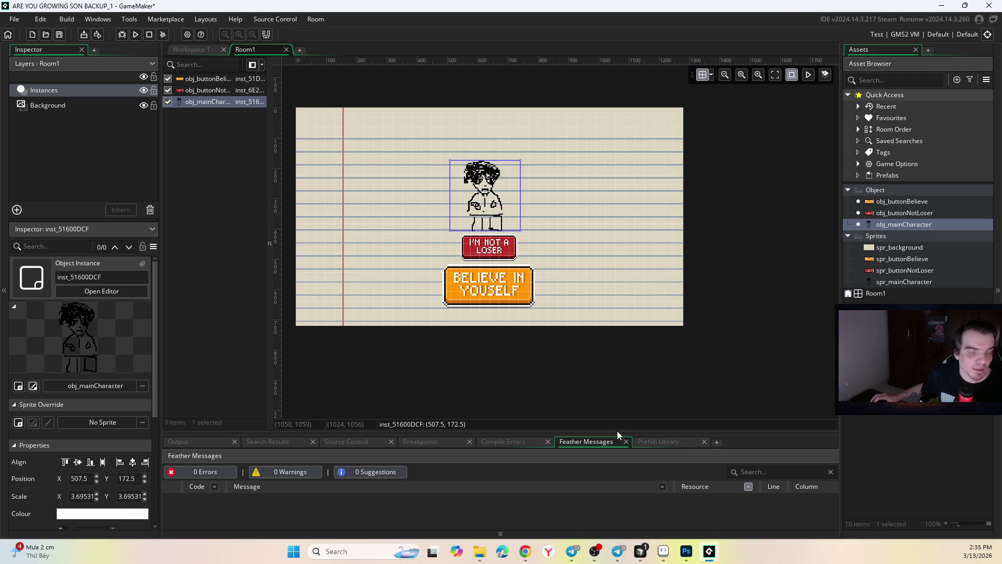
click(497, 295)
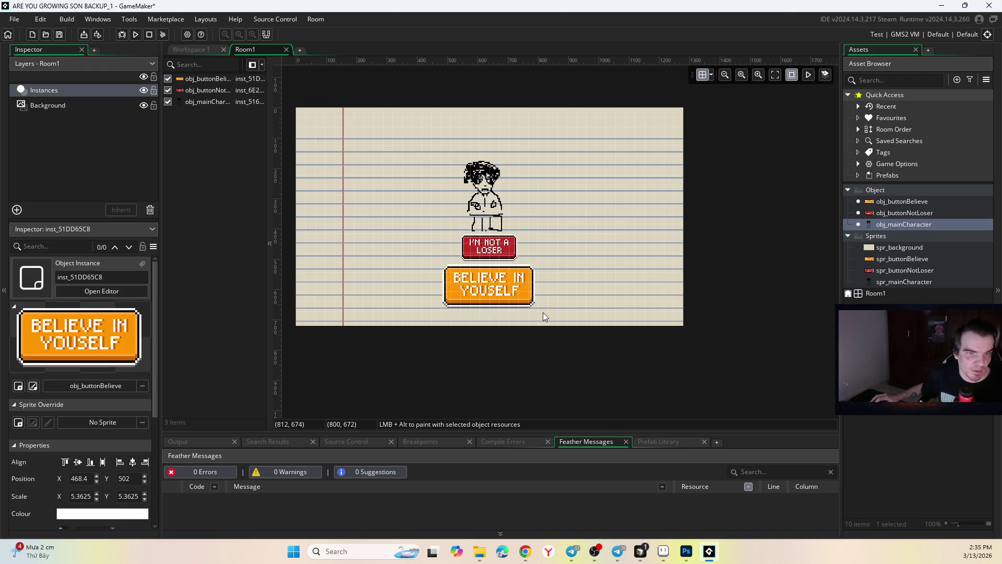
mouse_move(543, 313)
mouse_down()
mouse_move(508, 293)
mouse_move(511, 314)
mouse_up()
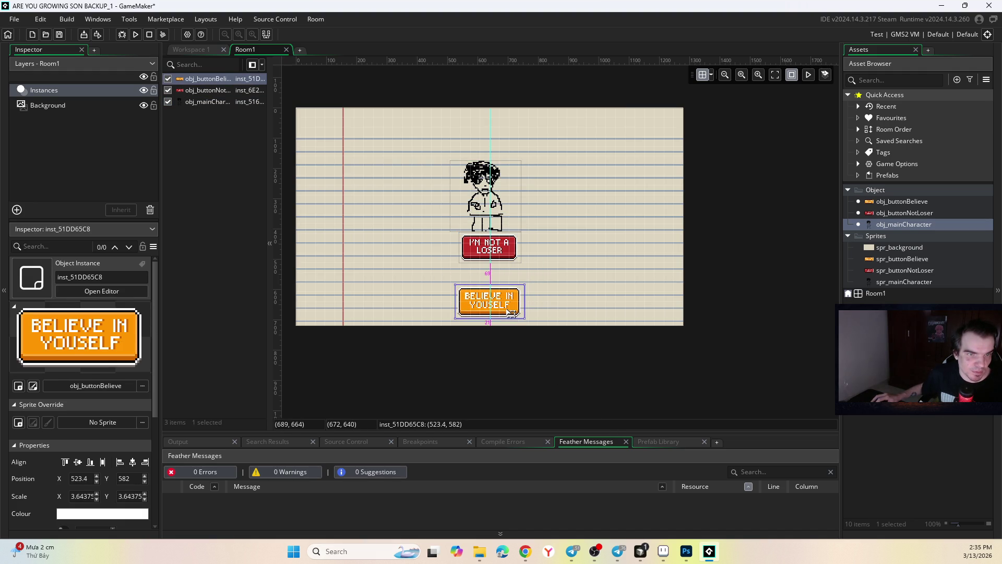
drag(506, 251, 505, 272)
Step: Nudge the character down toward the buttons and enlarge it
drag(501, 214, 501, 235)
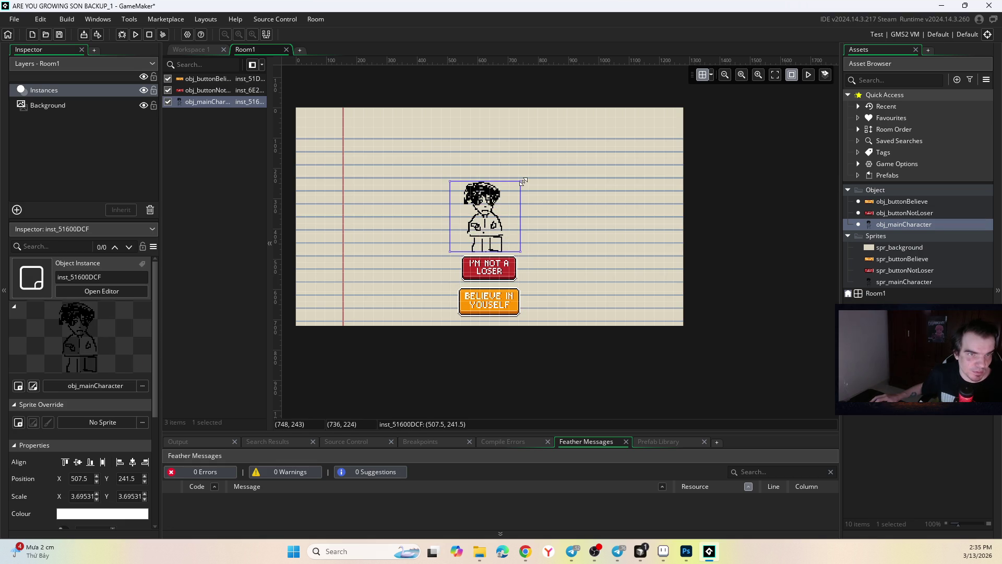
drag(521, 182, 531, 170)
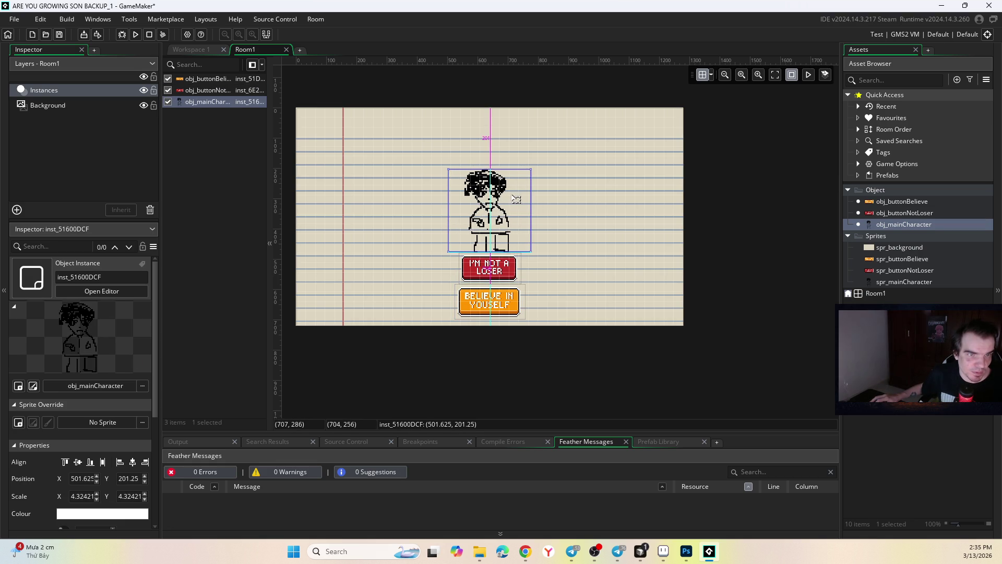
click(554, 172)
scroll(526, 140, up, 2)
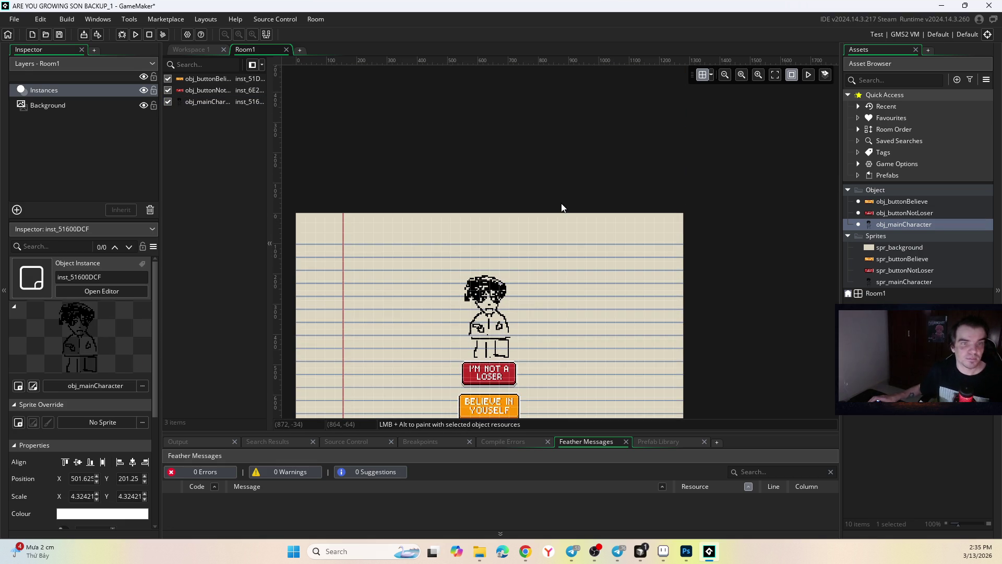
scroll(562, 208, up, 2)
scroll(492, 123, down, 4)
scroll(564, 152, left, 1)
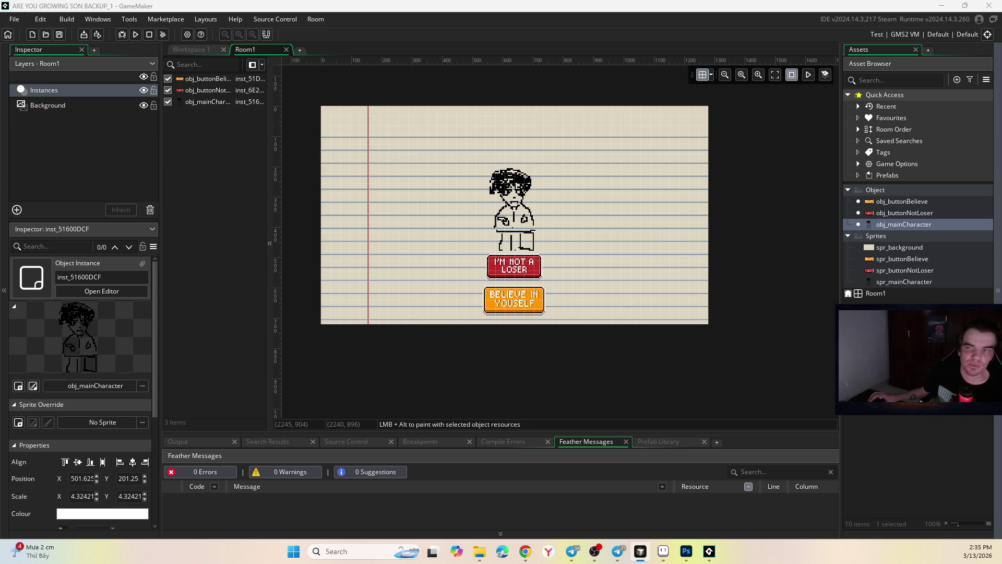
key(alt+Tab)
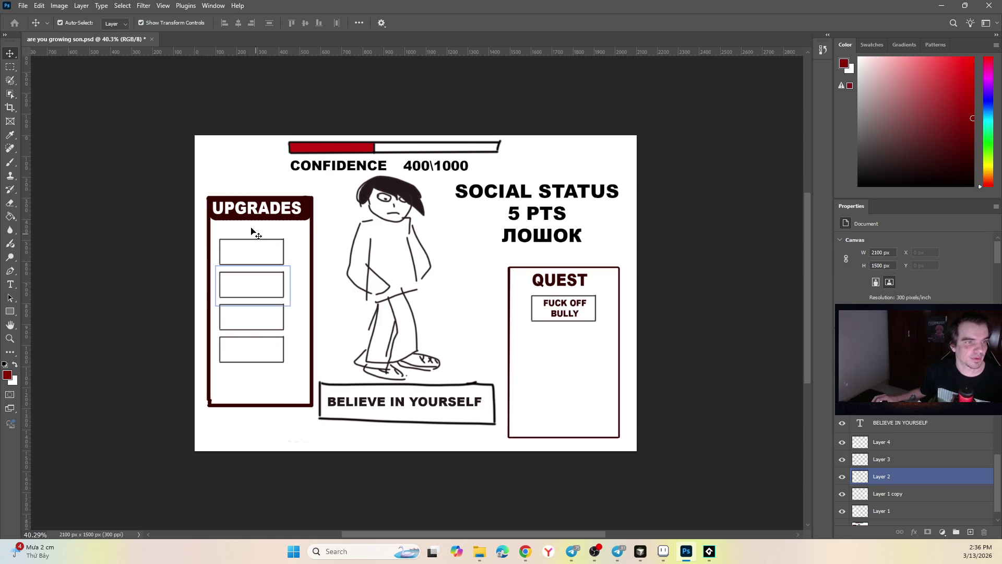
Step: Inspect the top upgrade box and the ЛОШОК and BELIEVE IN YOURSELF text layers, leaving them unchanged
click(264, 256)
key(ctrl+t)
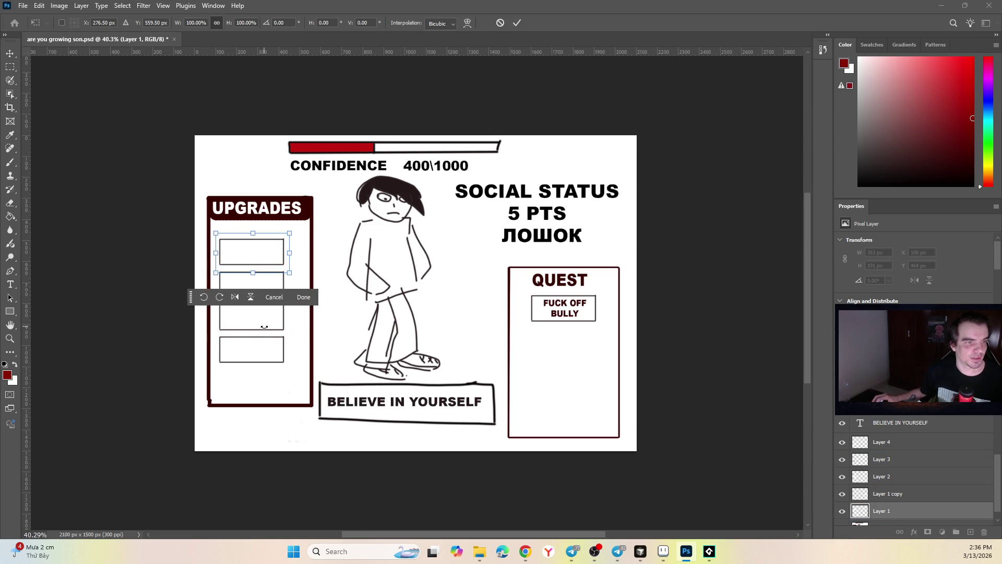
key(Return)
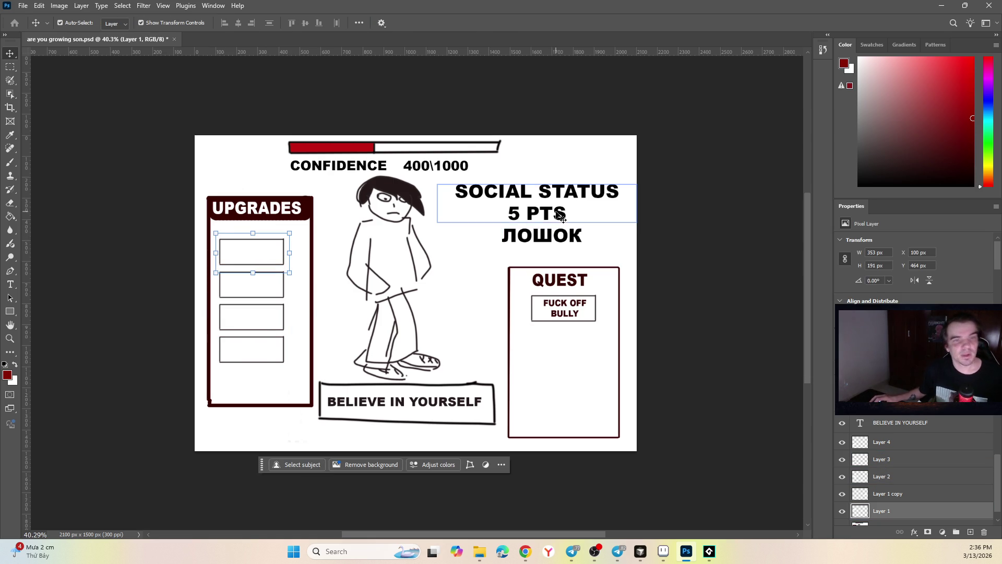
click(528, 236)
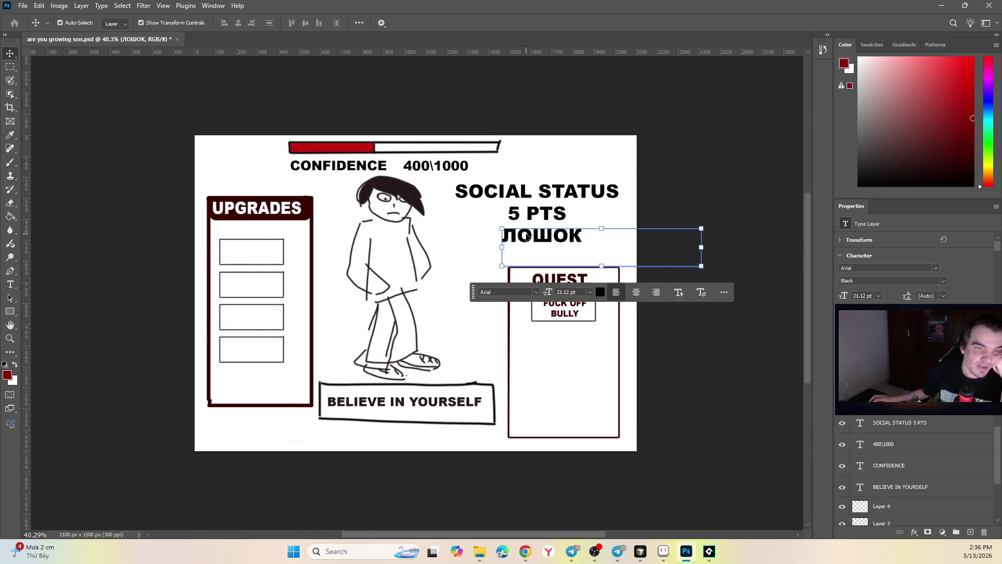
click(429, 405)
click(702, 344)
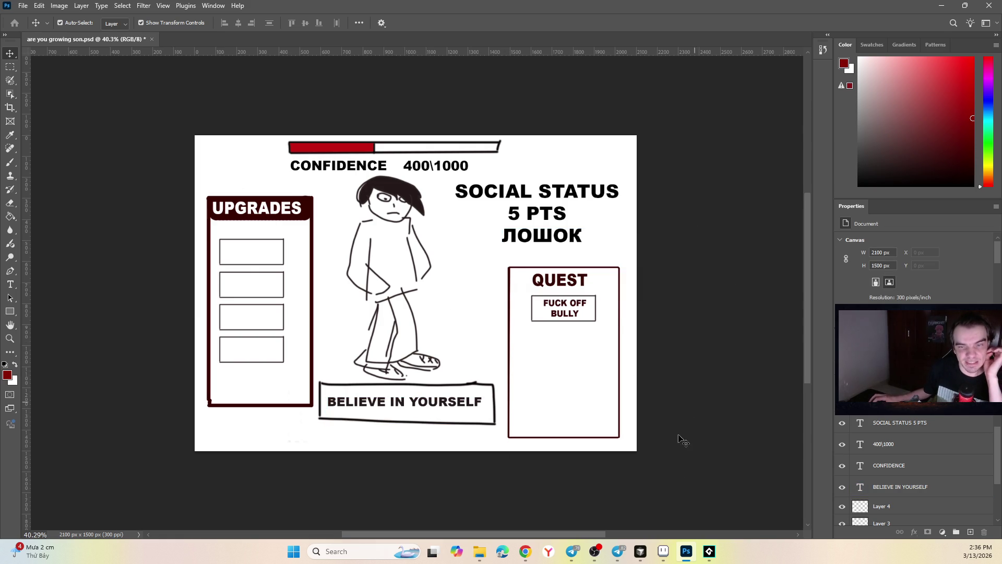
Step: Check Telegram messages, then return to the GameMaker room
click(618, 551)
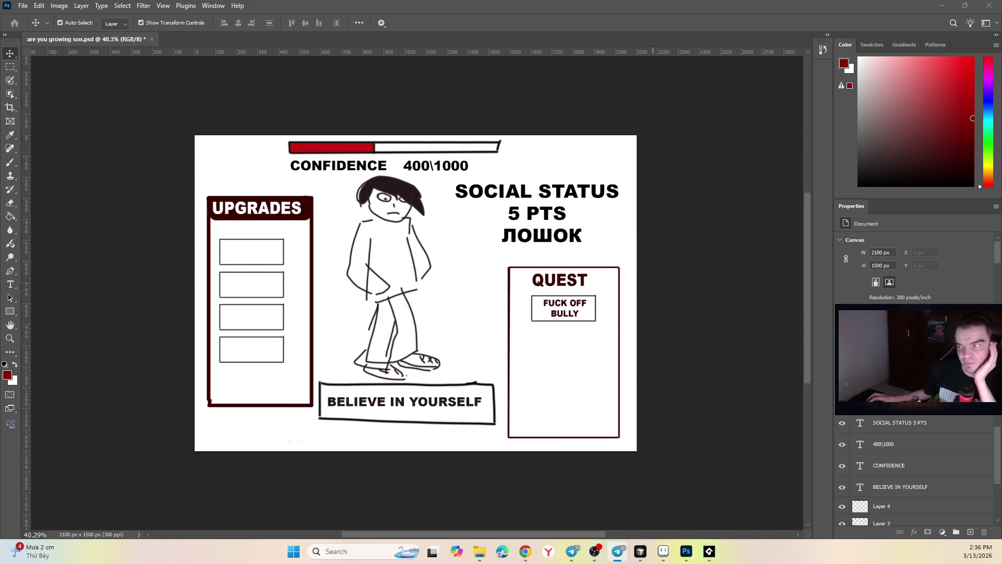
click(563, 548)
click(618, 551)
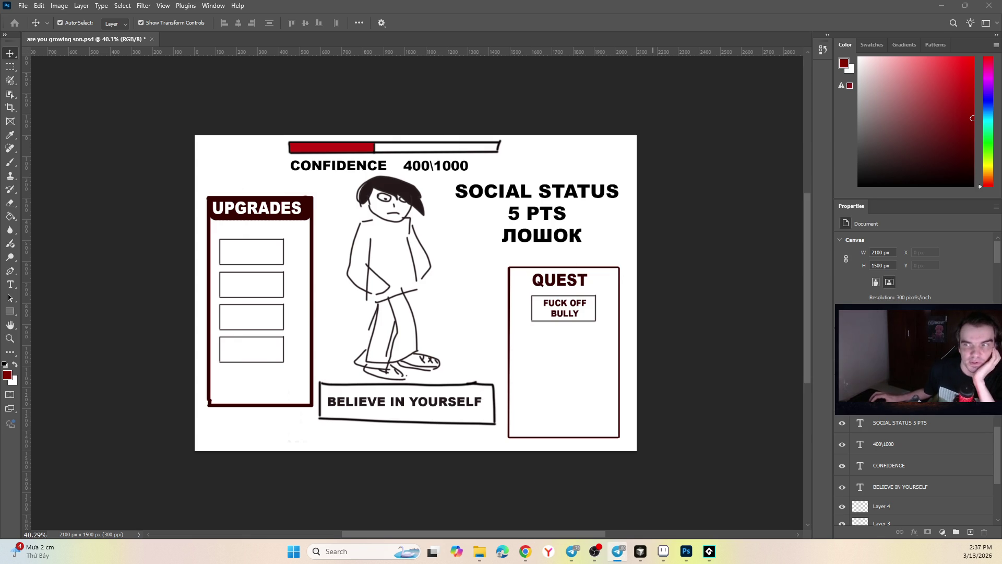
key(alt+Tab)
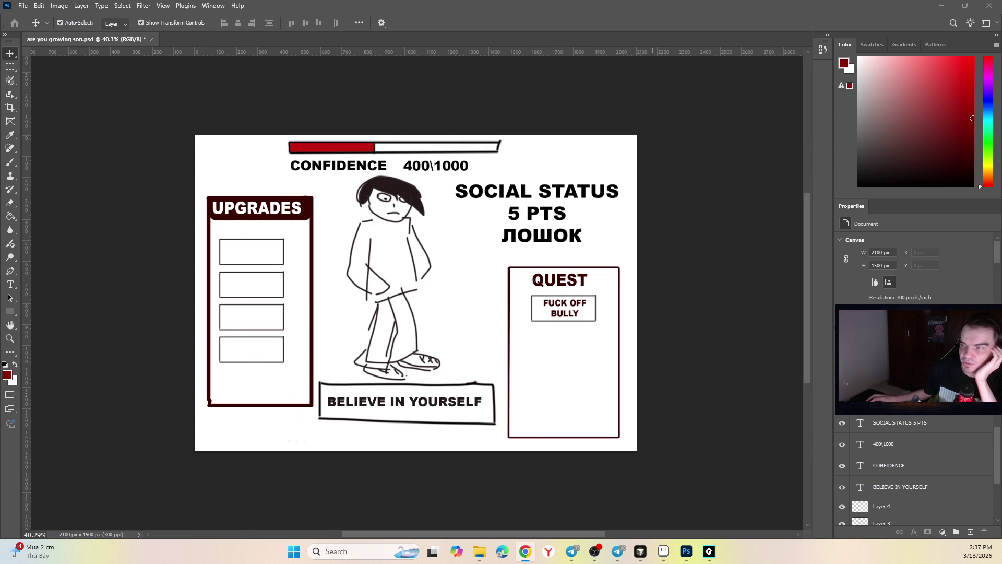
click(709, 551)
scroll(525, 232, up, 2)
scroll(529, 237, down, 3)
scroll(582, 188, up, 2)
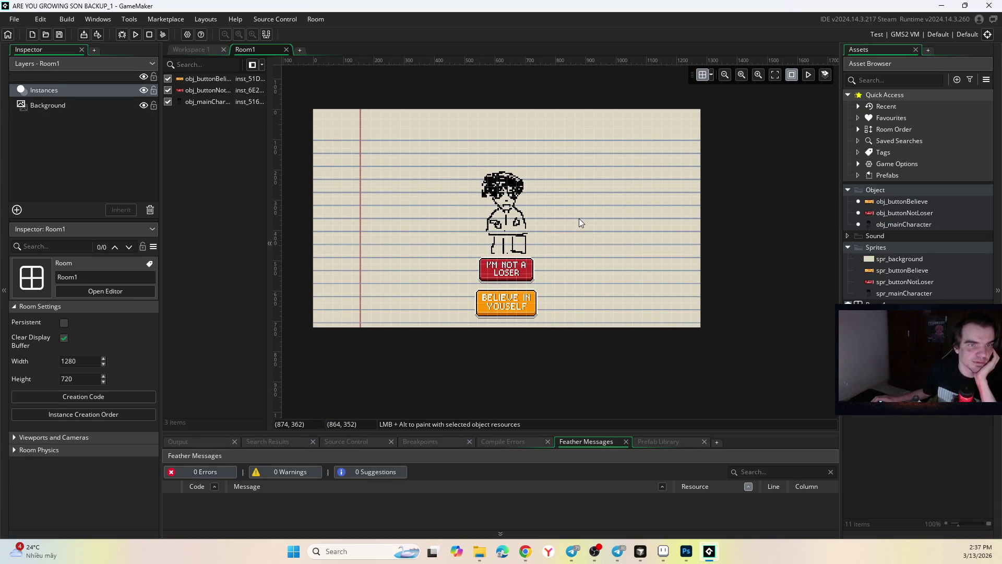
Step: Select the character in Room1, zoom and pan to frame it, then switch to Aseprite
click(519, 204)
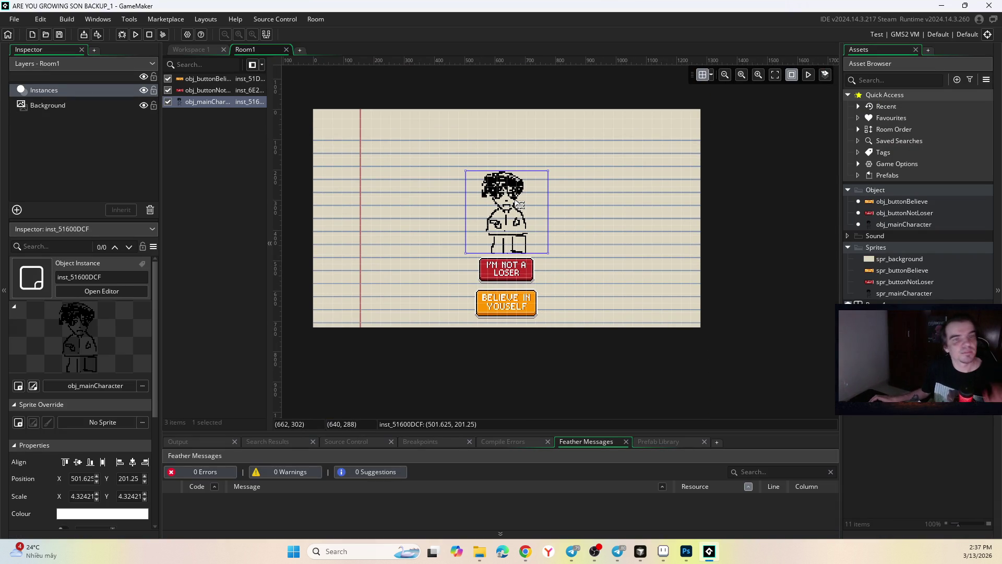
scroll(516, 199, up, 3)
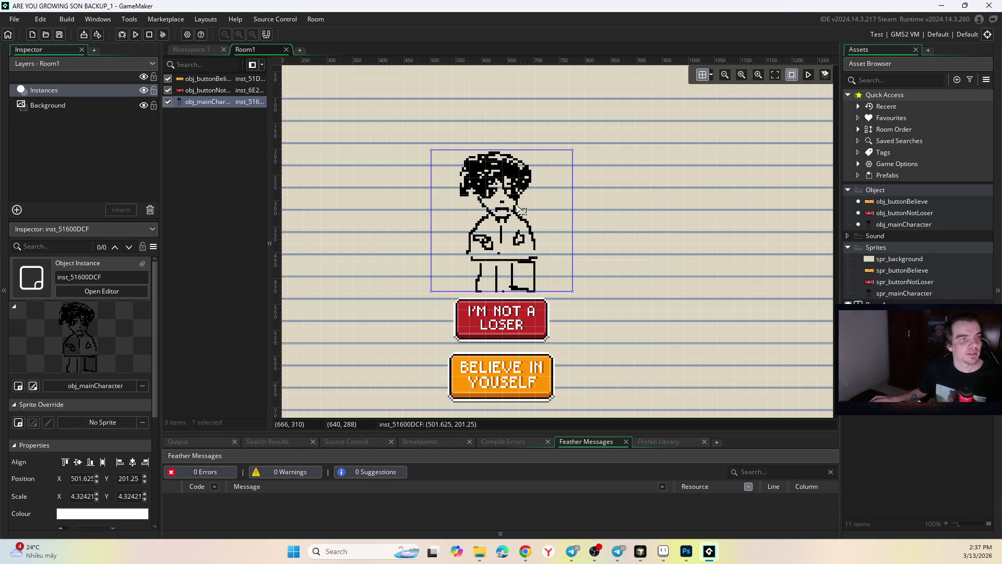
scroll(518, 209, down, 1)
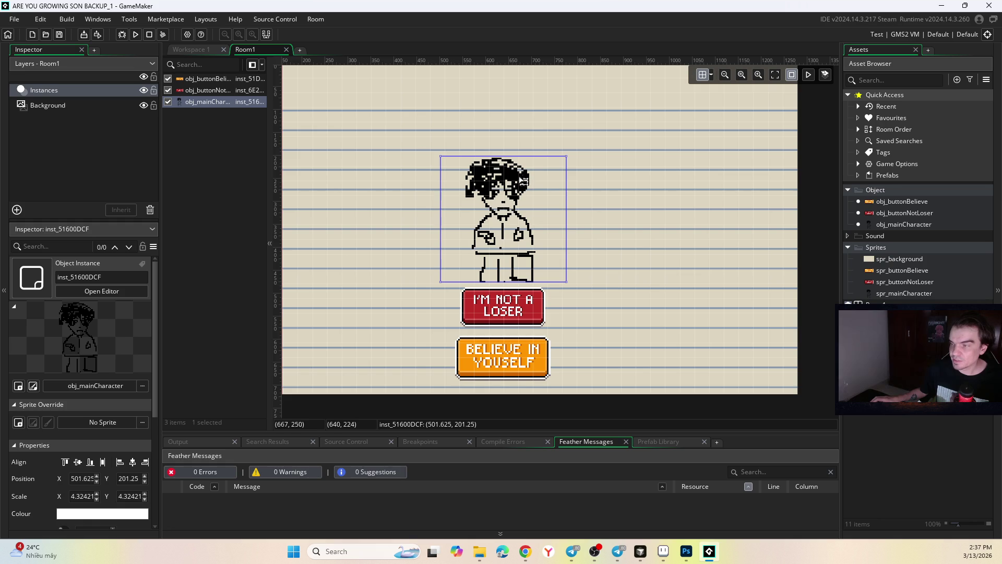
drag(580, 196, 642, 244)
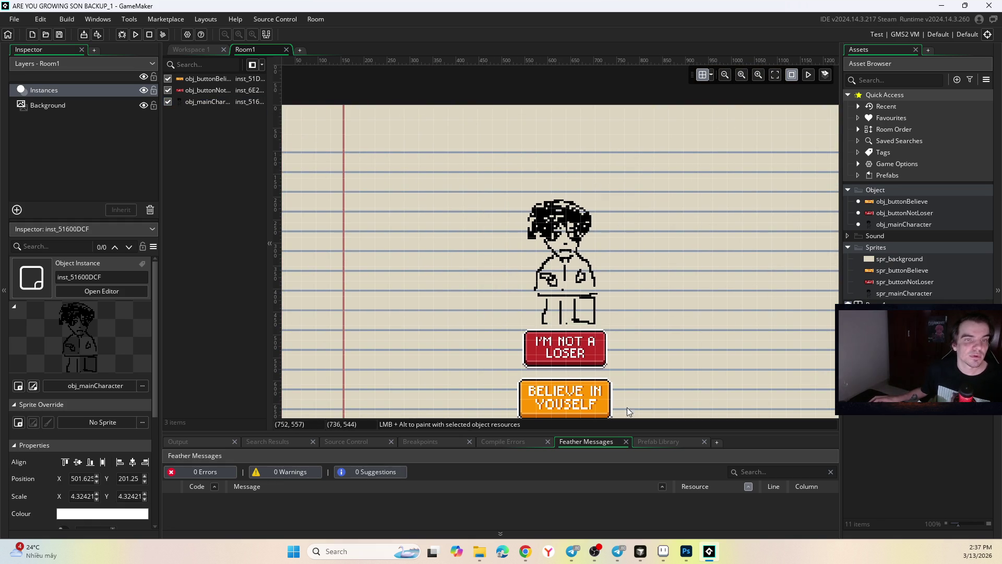
key(alt+Tab)
scroll(499, 256, up, 4)
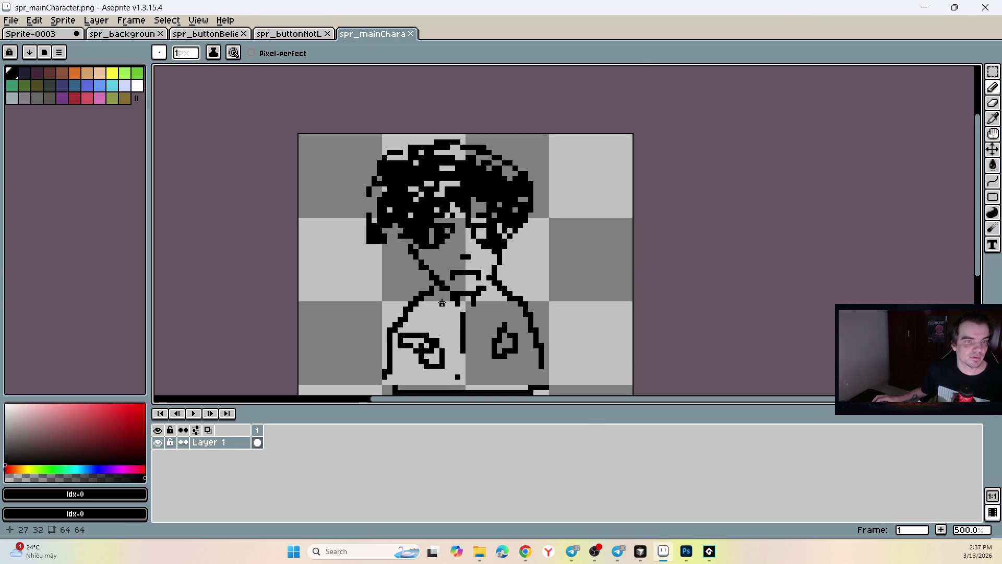
Step: Flip through spr_buttonNotLoser, spr_buttonBelieve and spr_background to reach the imported Sprite-0003 image
scroll(504, 230, down, 2)
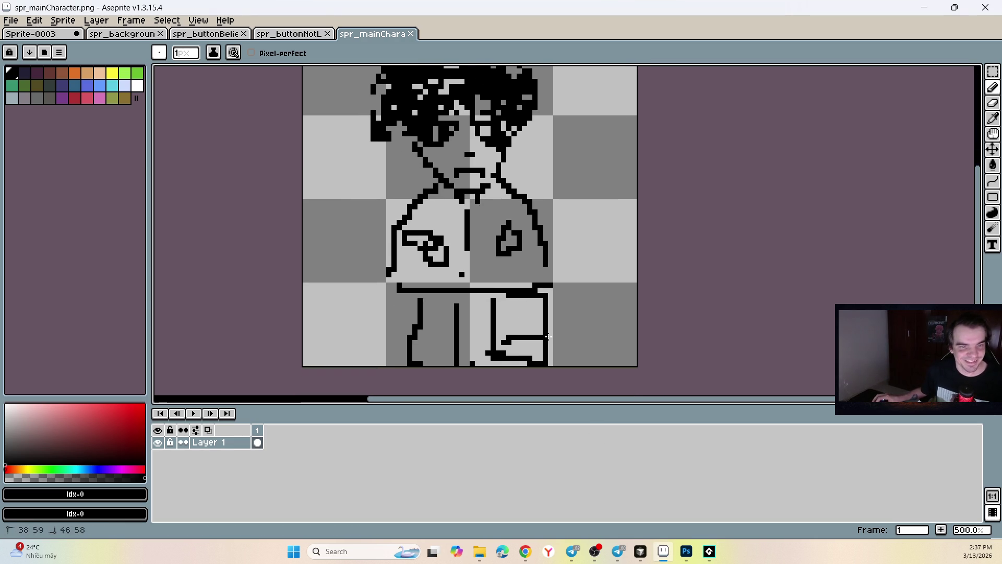
click(292, 35)
click(203, 34)
click(126, 34)
click(28, 36)
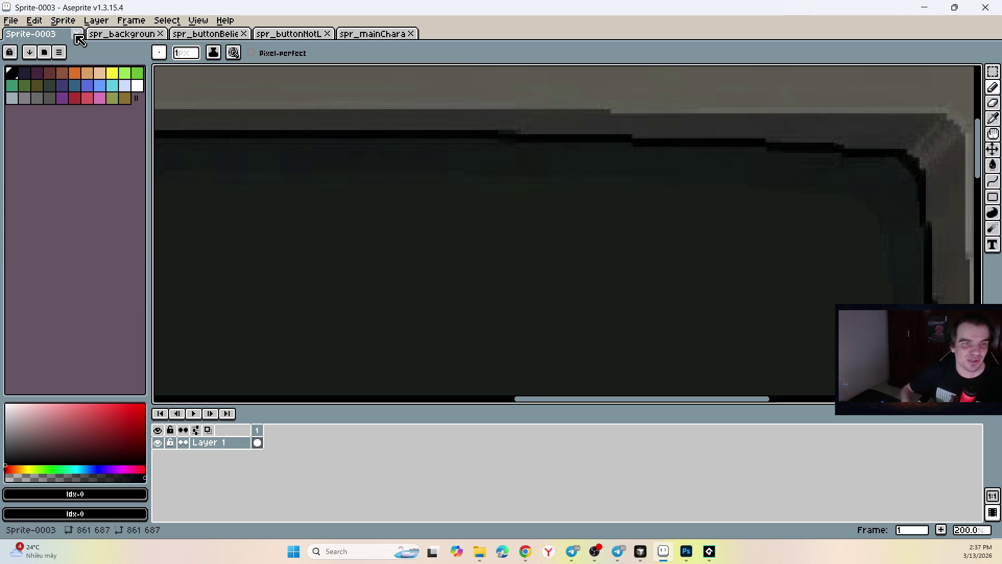
Step: Undo the stray pencil stroke and erase patches of the dark TV screen with a round eraser
scroll(407, 167, down, 10)
scroll(403, 171, up, 6)
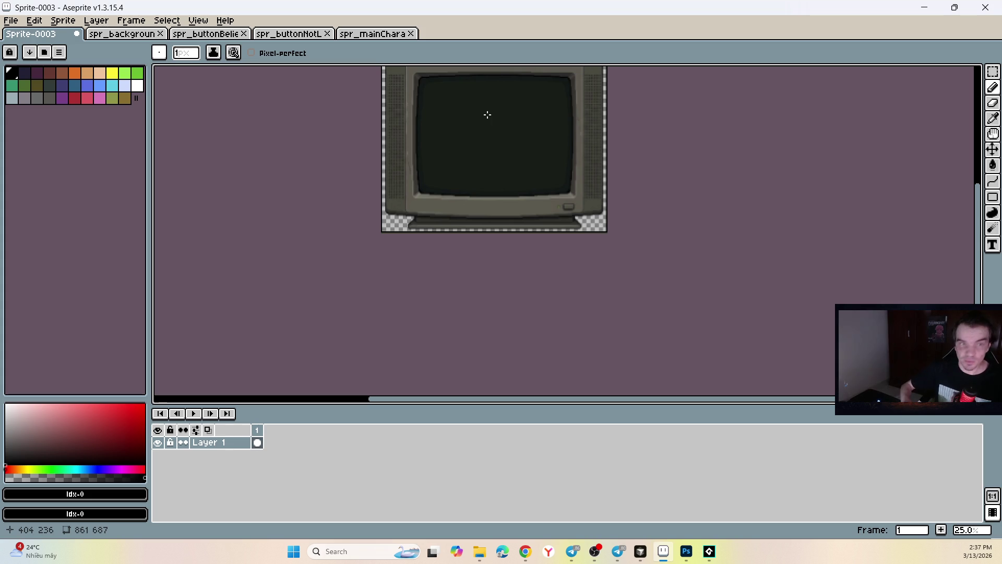
key(ctrl+z)
scroll(489, 109, up, 5)
scroll(491, 112, down, 5)
scroll(528, 121, up, 2)
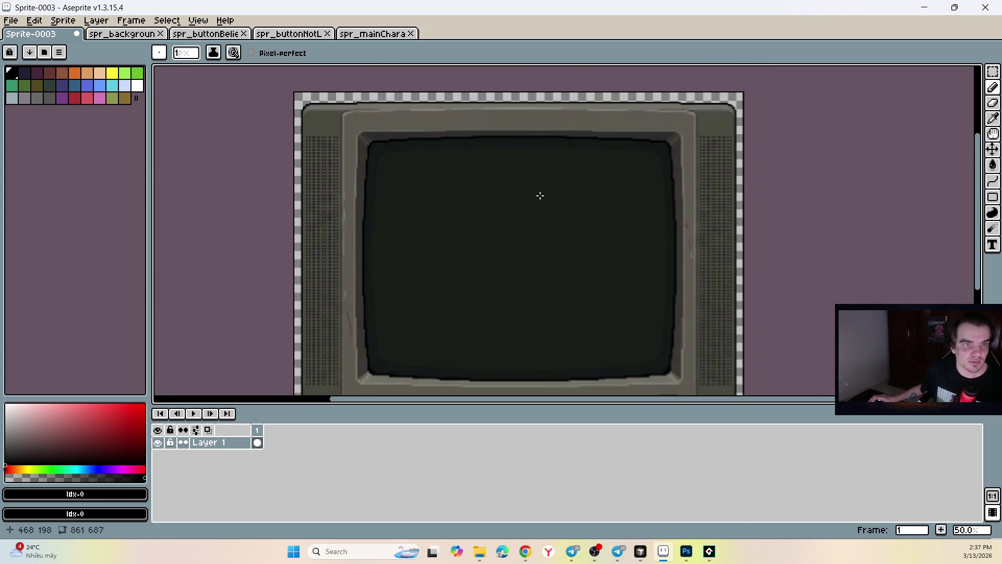
click(993, 103)
drag(559, 224, 501, 197)
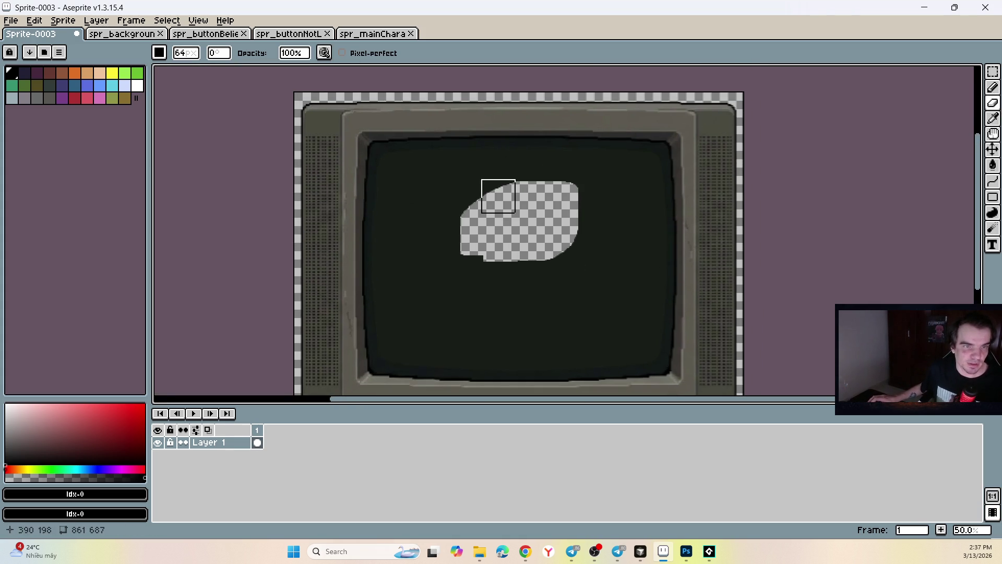
click(159, 52)
click(159, 68)
mouse_move(447, 167)
mouse_down()
mouse_move(457, 180)
mouse_move(544, 185)
mouse_move(646, 163)
mouse_move(653, 181)
mouse_move(631, 183)
mouse_move(533, 323)
mouse_move(572, 281)
mouse_move(522, 287)
mouse_move(505, 338)
mouse_up()
Step: Select the dark screen with the Magic Wand, trying a tolerance of 32
key(w)
click(415, 214)
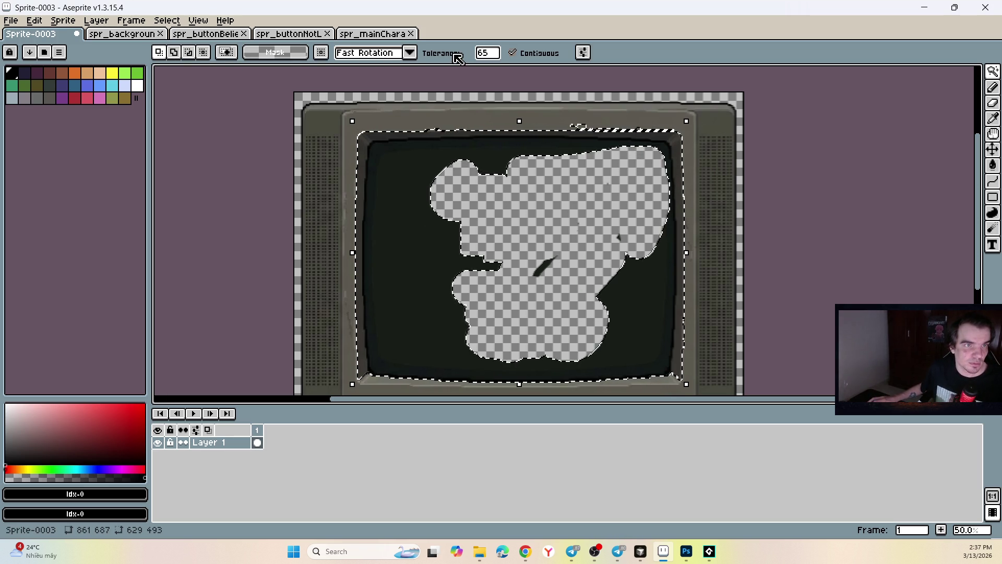
click(483, 52)
text(32)
key(Return)
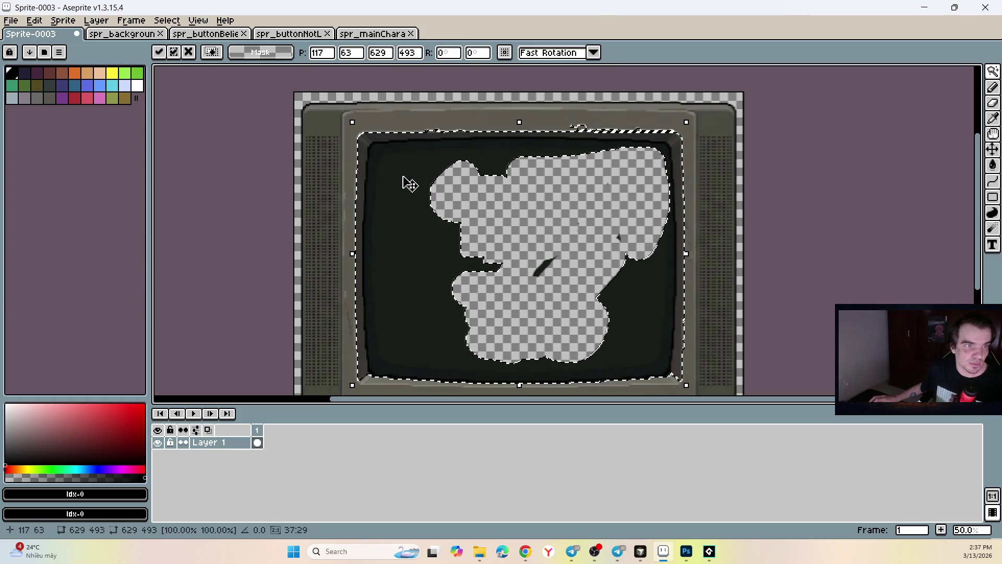
click(374, 179)
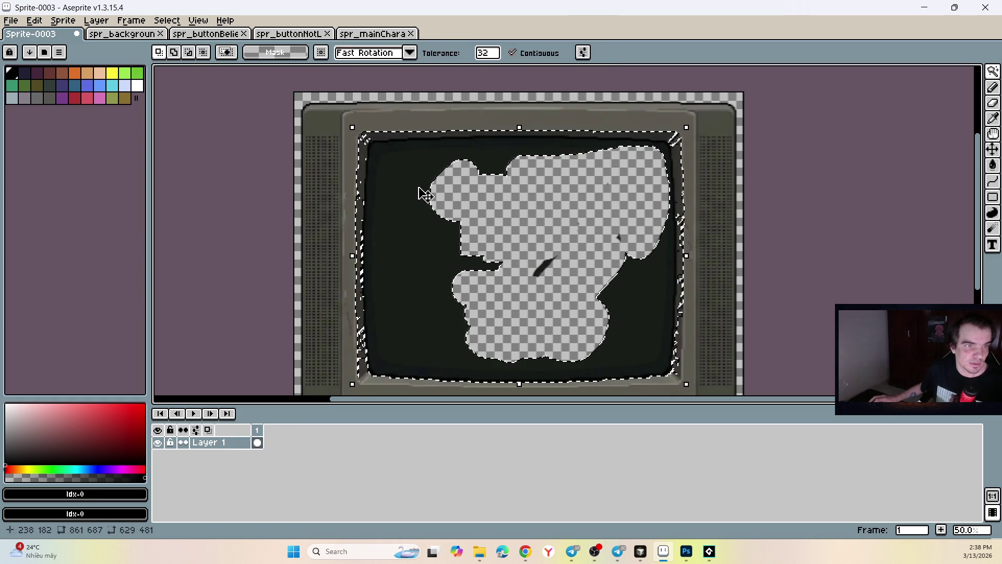
key(ctrl+d)
Step: Retry at tolerance 99, then delete the inner screen at tolerance 4 and erase leftover marks
click(488, 56)
mouse_move(491, 63)
mouse_down()
mouse_move(483, 67)
mouse_move(529, 68)
mouse_up()
click(415, 168)
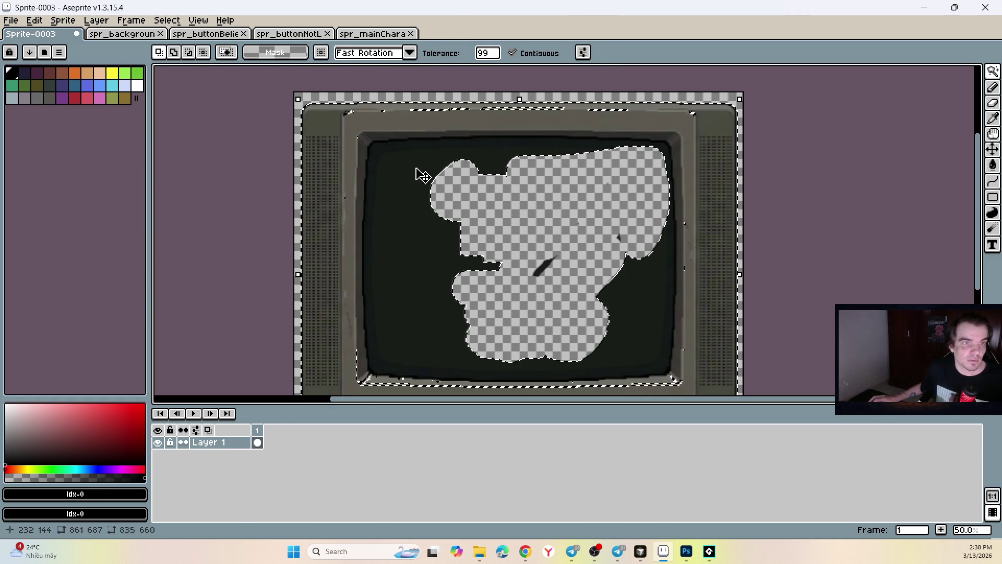
click(485, 51)
drag(485, 50, 487, 75)
click(415, 174)
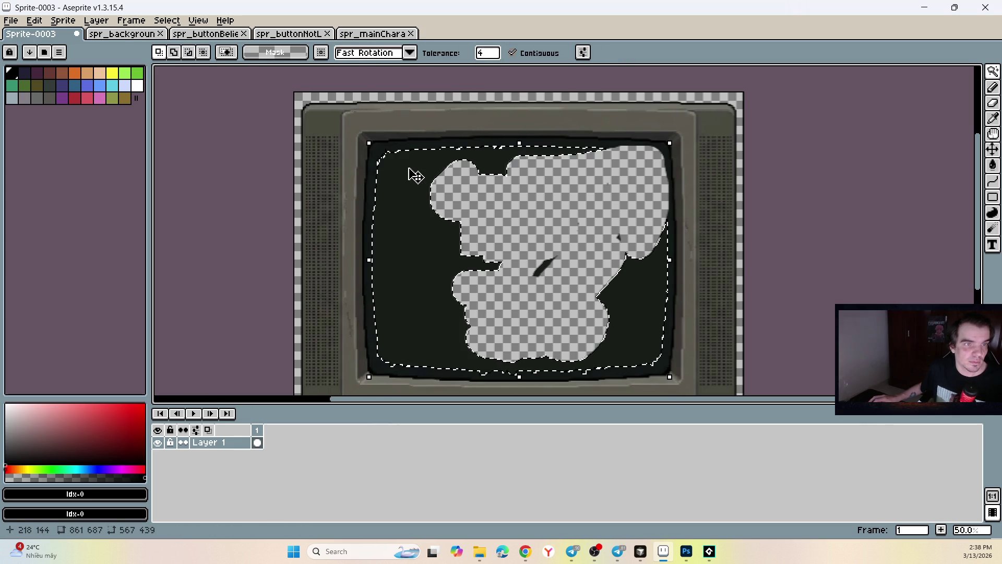
key(Delete)
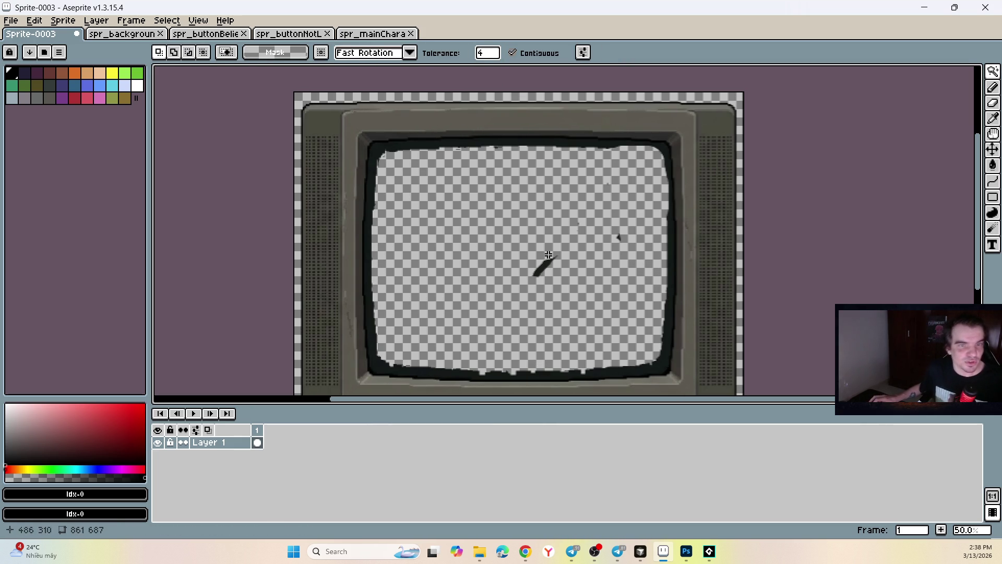
key(e)
drag(543, 266, 597, 233)
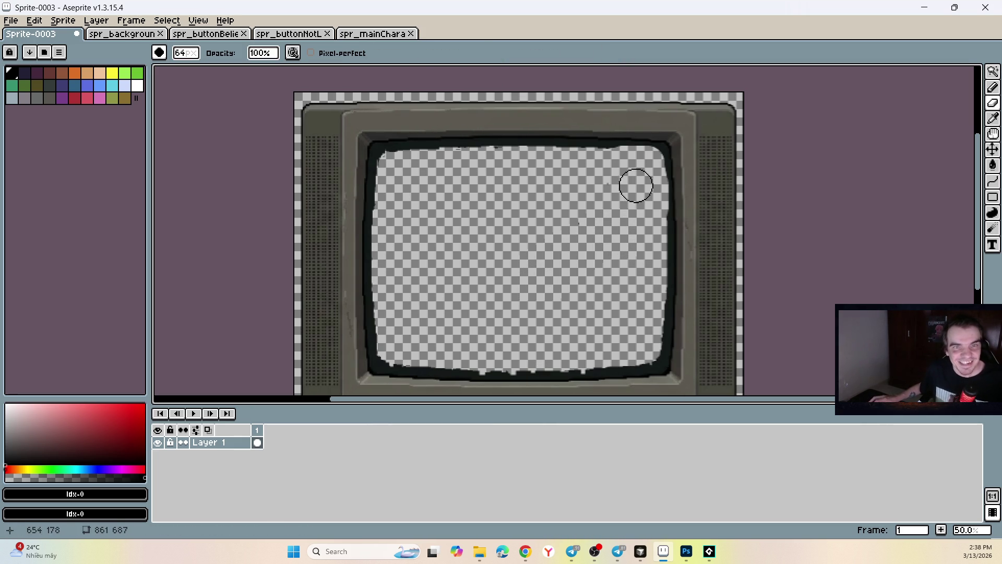
Step: Sweep the round eraser along the screen's top and right inner edges to remove dark border pixels
mouse_move(621, 165)
mouse_down()
mouse_move(394, 163)
mouse_move(387, 284)
mouse_move(395, 349)
mouse_move(636, 358)
mouse_up()
mouse_move(649, 352)
mouse_down()
mouse_move(653, 216)
mouse_move(618, 161)
mouse_move(618, 188)
mouse_move(550, 250)
mouse_move(511, 346)
mouse_move(540, 355)
mouse_move(385, 357)
mouse_move(651, 357)
mouse_move(652, 162)
mouse_move(385, 158)
mouse_move(385, 349)
mouse_move(384, 271)
mouse_up()
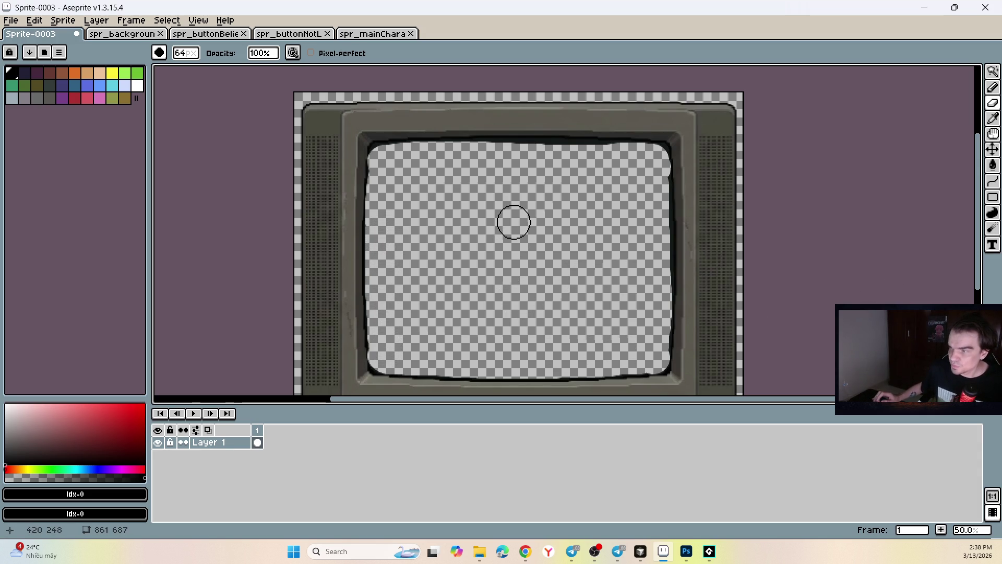
drag(654, 178, 652, 368)
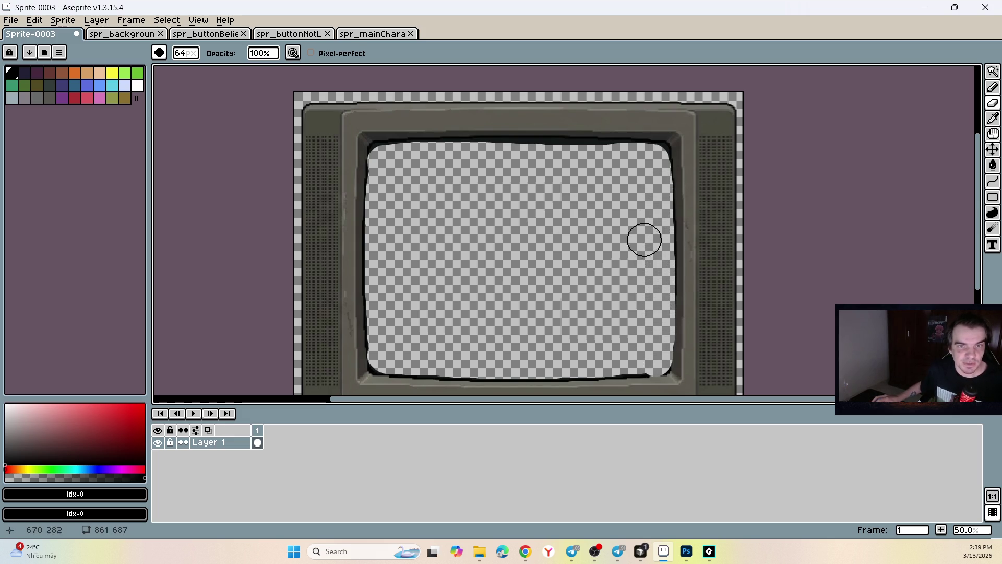
drag(606, 162, 383, 159)
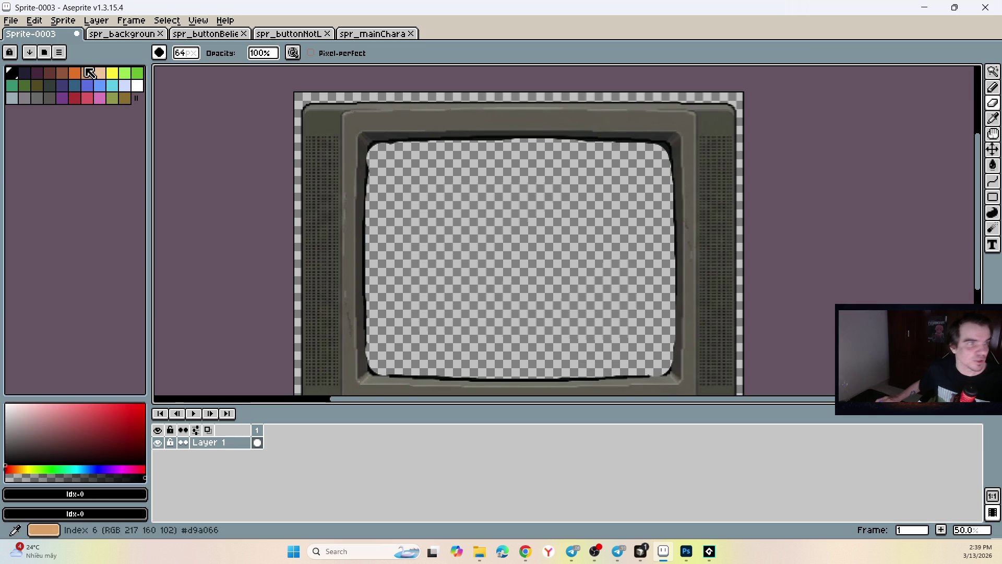
click(10, 21)
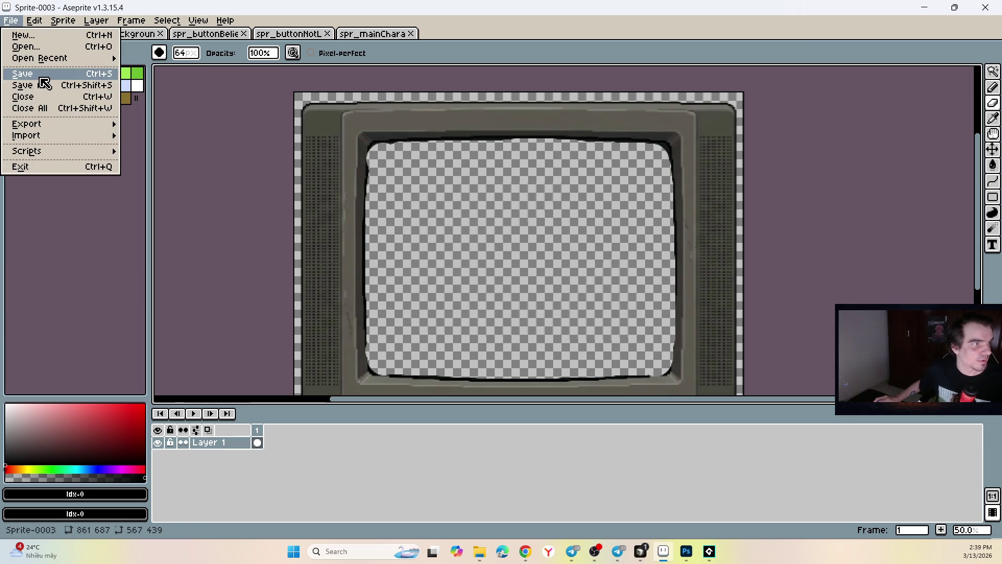
Step: Save the sprite as a PNG named spr_TV in the project's Sprites folder
mouse_move(58, 123)
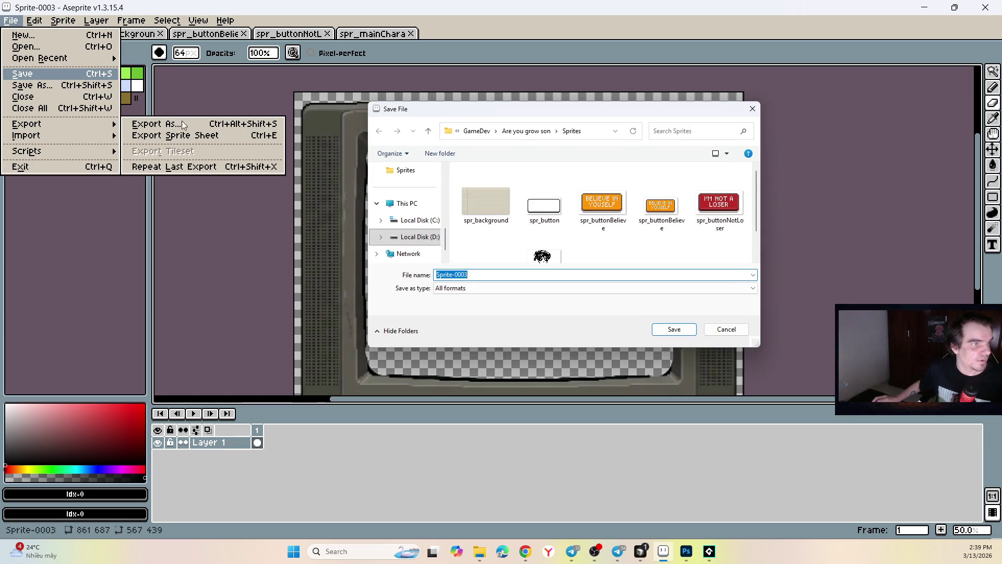
click(479, 291)
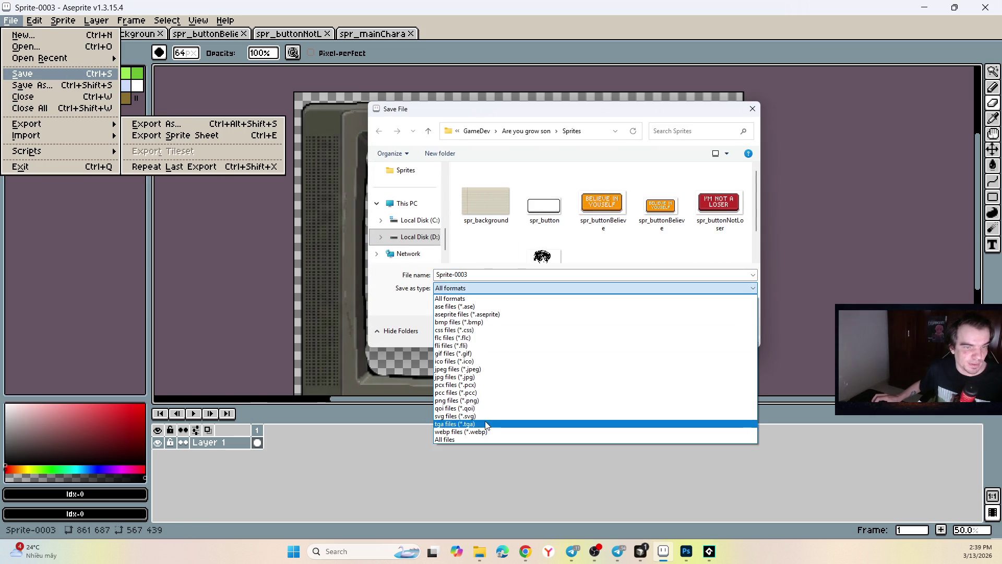
click(493, 401)
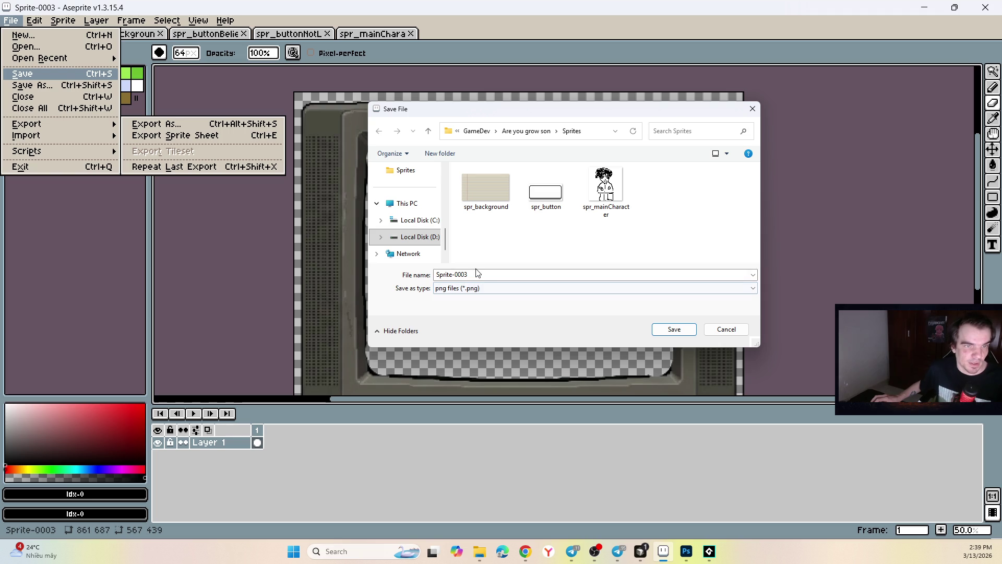
click(479, 272)
text(s)
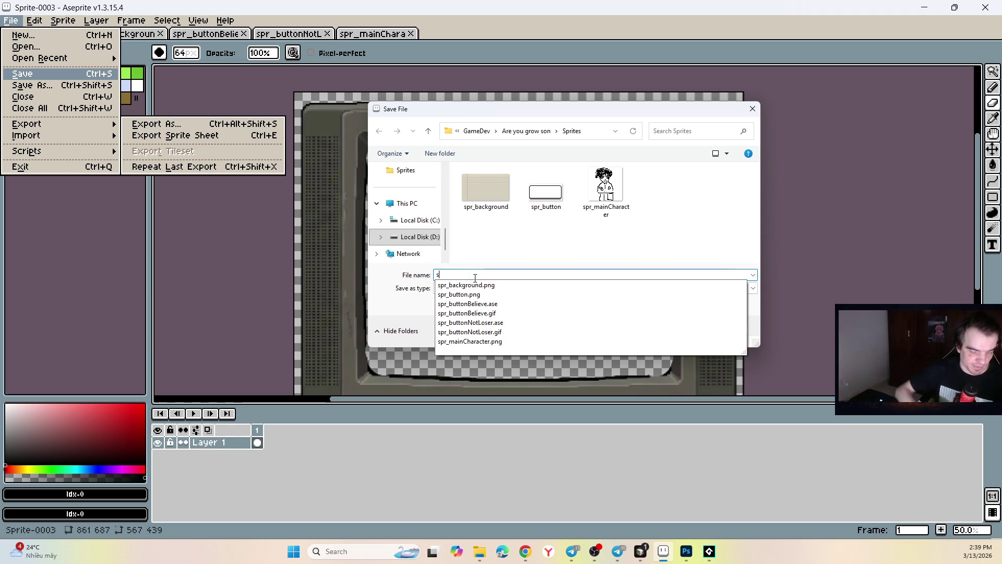
text(pr_TV)
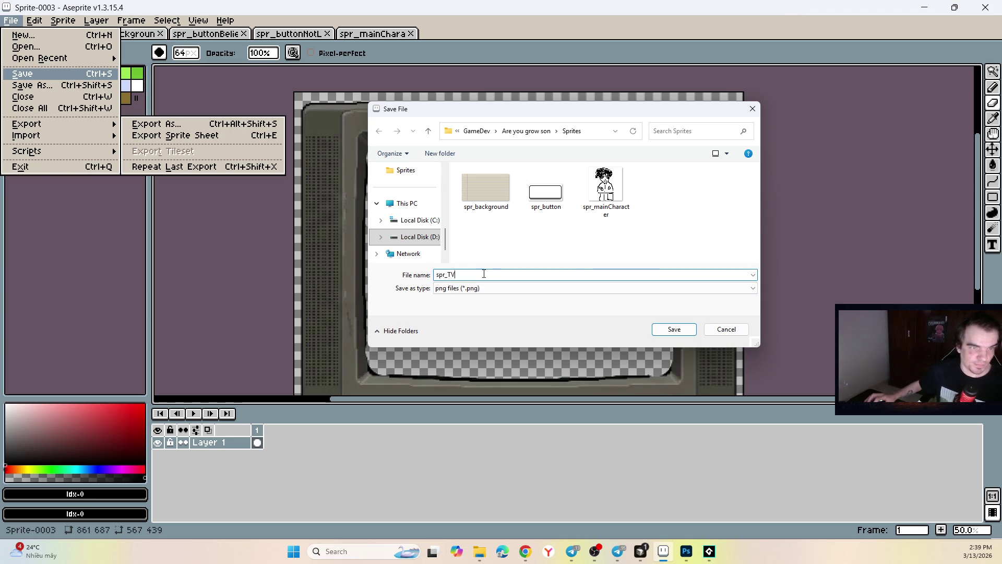
click(662, 330)
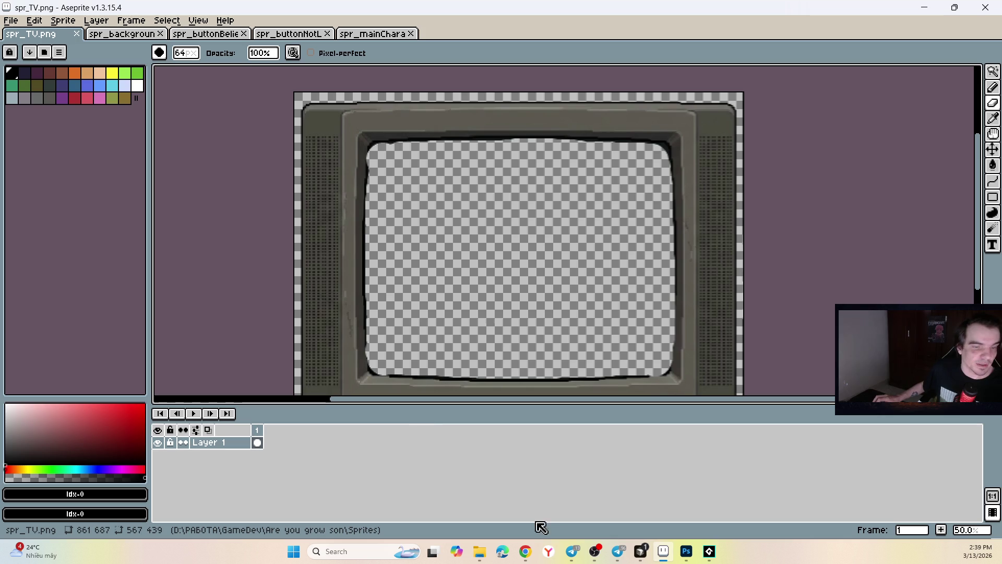
click(480, 552)
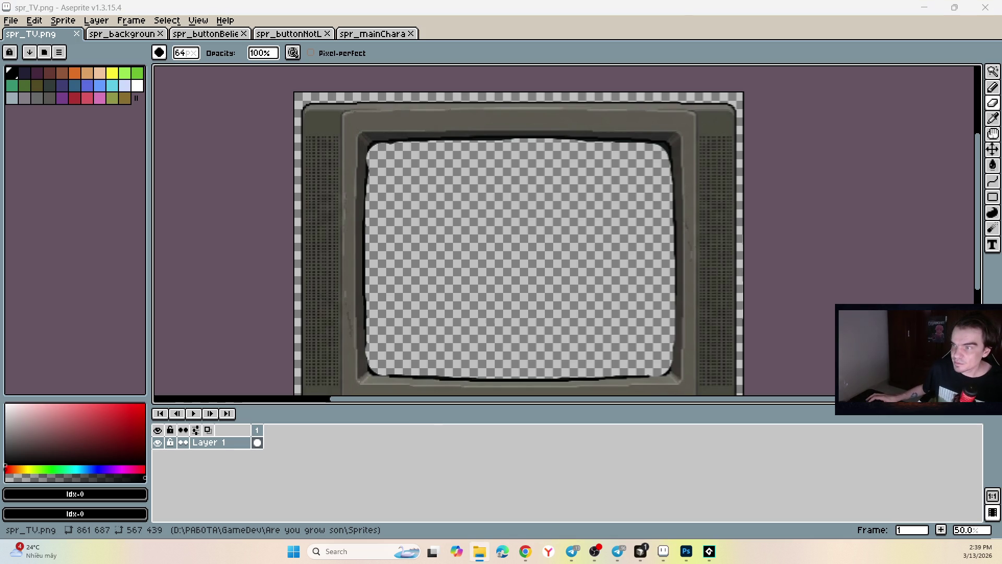
Step: Import spr_TV.png into the GameMaker project by dropping it in and confirming
drag(751, 404, 745, 405)
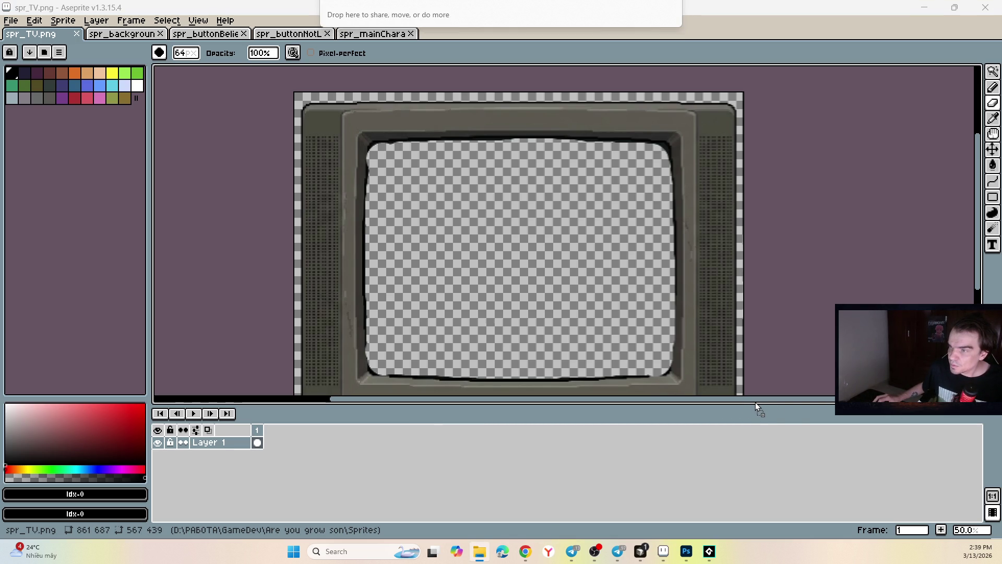
key(alt+Tab)
mouse_move(756, 405)
mouse_down()
mouse_move(652, 389)
mouse_move(888, 313)
mouse_move(897, 293)
mouse_up()
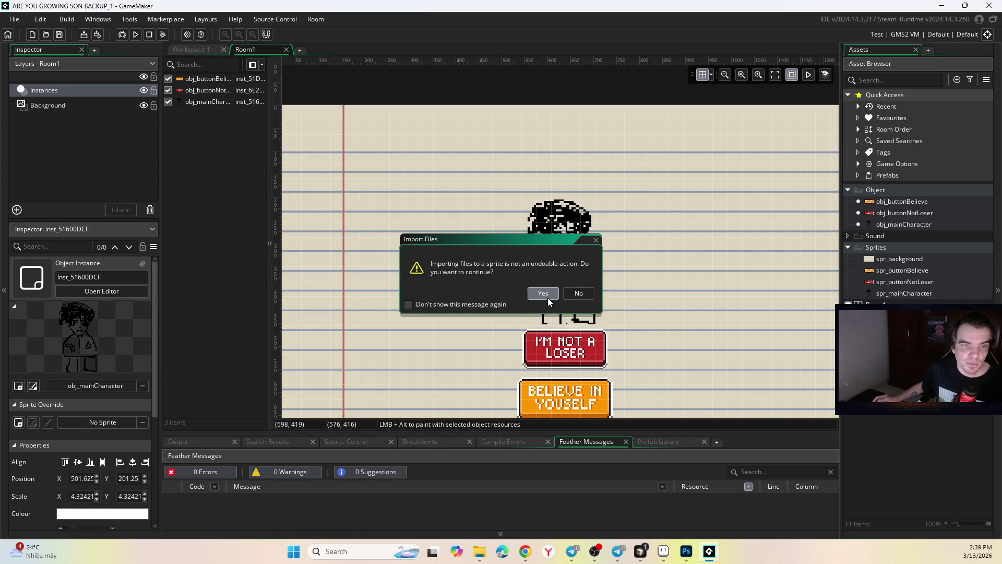
click(545, 295)
click(820, 87)
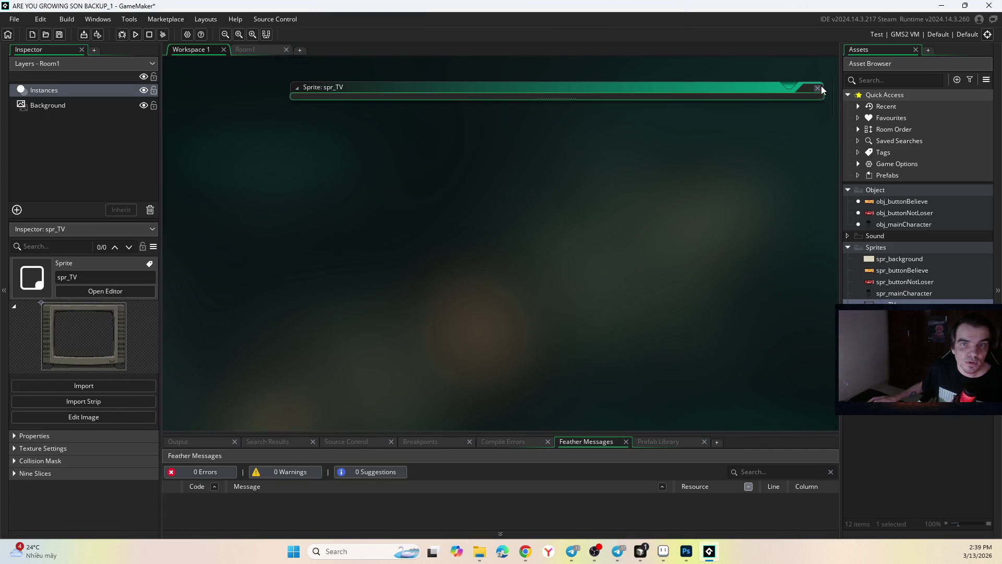
Step: Place spr_TV in Room1 on a new asset layer over the lined paper
click(253, 50)
scroll(593, 199, down, 5)
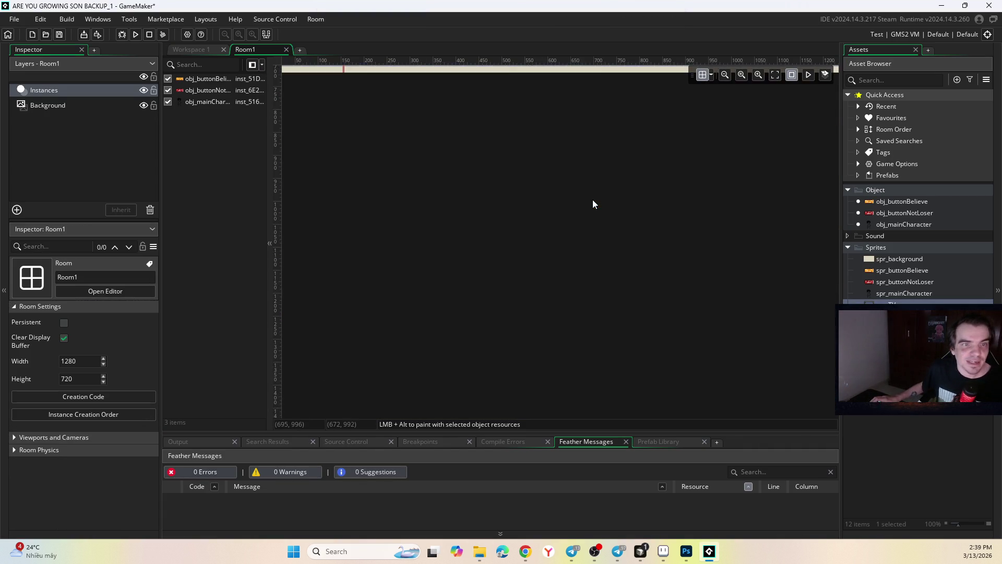
mouse_move(870, 303)
mouse_down()
mouse_move(643, 232)
mouse_move(517, 174)
mouse_up()
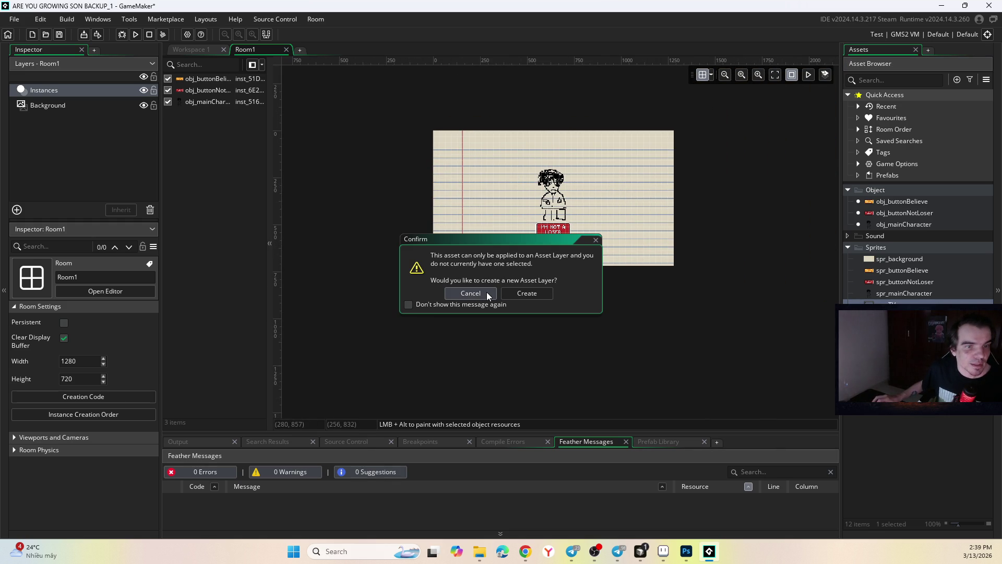
click(527, 293)
drag(643, 262, 577, 219)
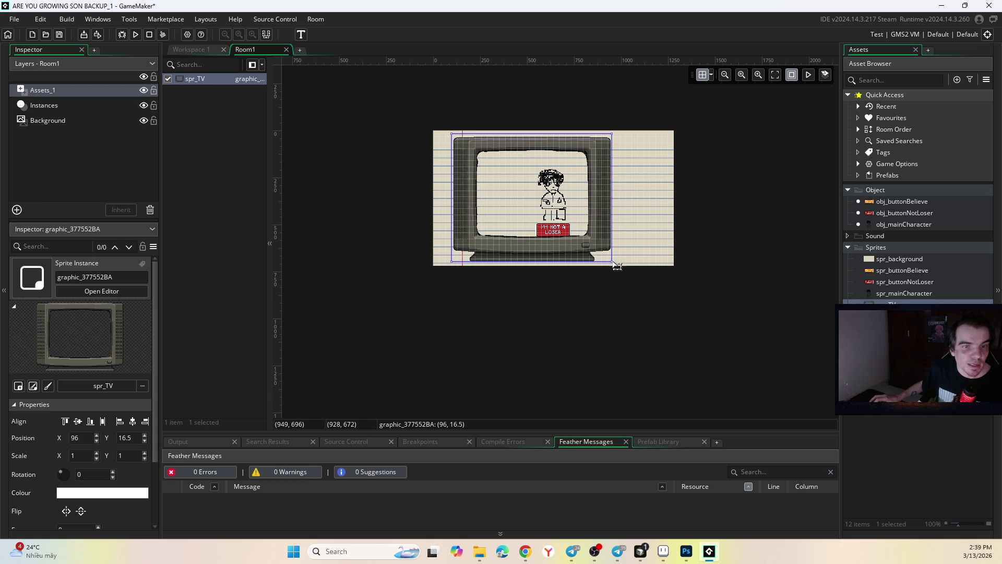
Step: Stretch and position the TV to scale 1.998×1.548 so the paper fills its screen
mouse_move(612, 262)
mouse_down()
mouse_move(716, 311)
mouse_move(703, 309)
mouse_up()
drag(648, 274, 626, 247)
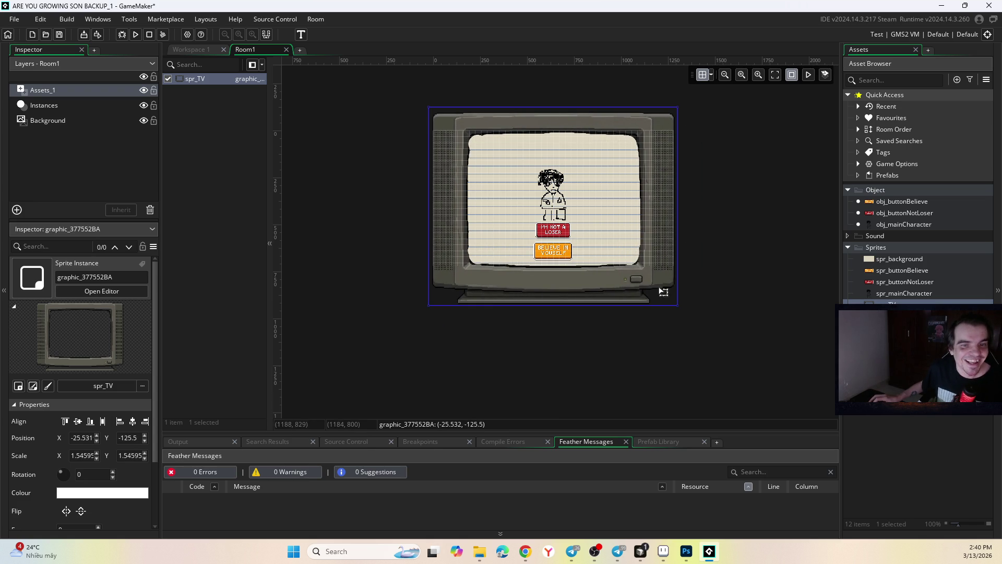
mouse_move(680, 308)
mouse_down()
mouse_move(707, 326)
mouse_move(682, 293)
mouse_move(701, 302)
mouse_up()
drag(707, 196, 711, 198)
mouse_move(708, 96)
mouse_down()
mouse_move(714, 128)
mouse_move(708, 116)
mouse_up()
drag(680, 157, 678, 153)
mouse_move(708, 218)
mouse_down()
mouse_move(720, 217)
mouse_move(652, 216)
mouse_move(670, 218)
mouse_up()
drag(698, 291, 718, 307)
click(723, 277)
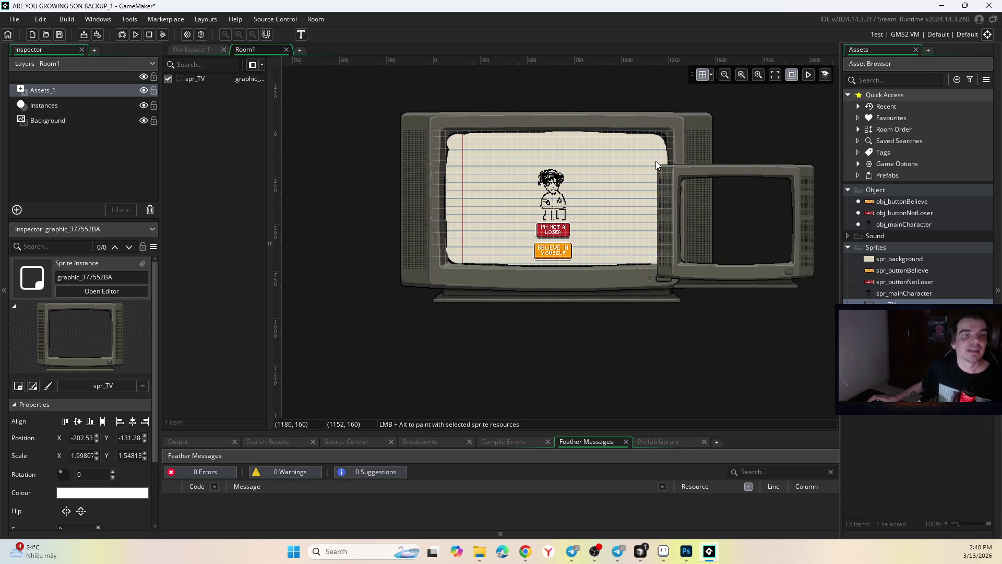
Step: Take a Win+Shift+S screenshot of the TV-framed room, capturing it twice
click(525, 552)
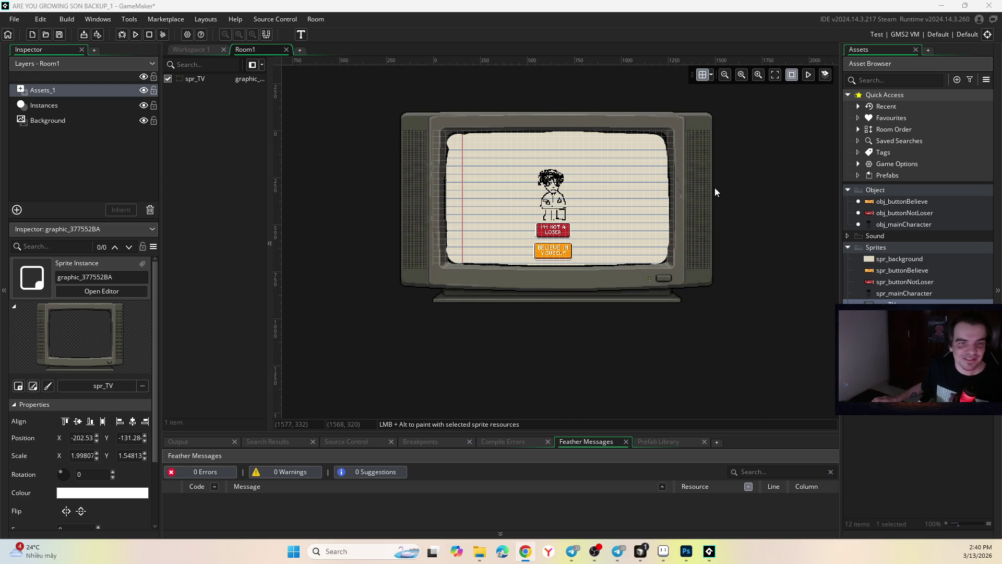
click(710, 162)
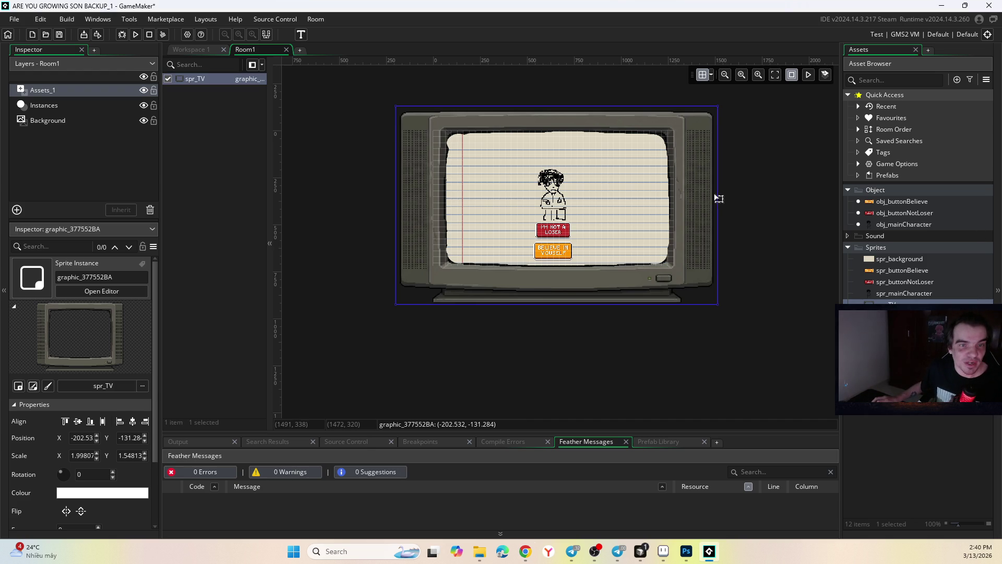
scroll(715, 198, up, 3)
scroll(709, 205, down, 3)
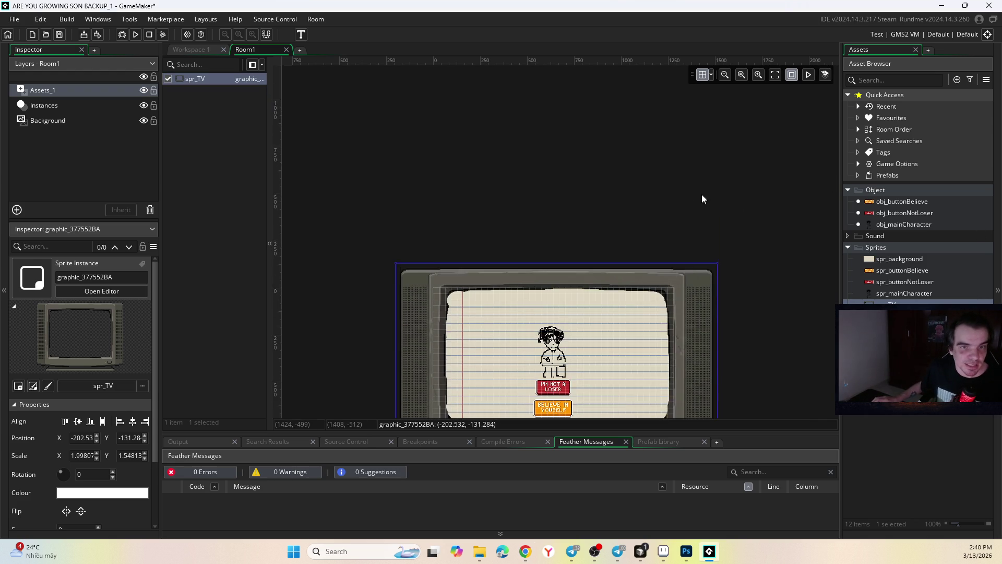
scroll(689, 208, up, 3)
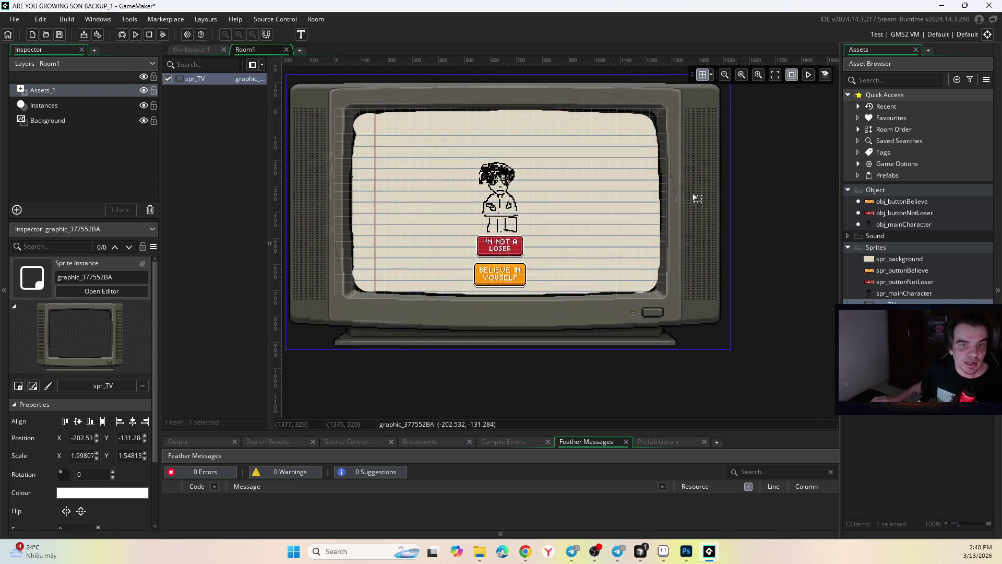
click(766, 198)
scroll(751, 198, up, 1)
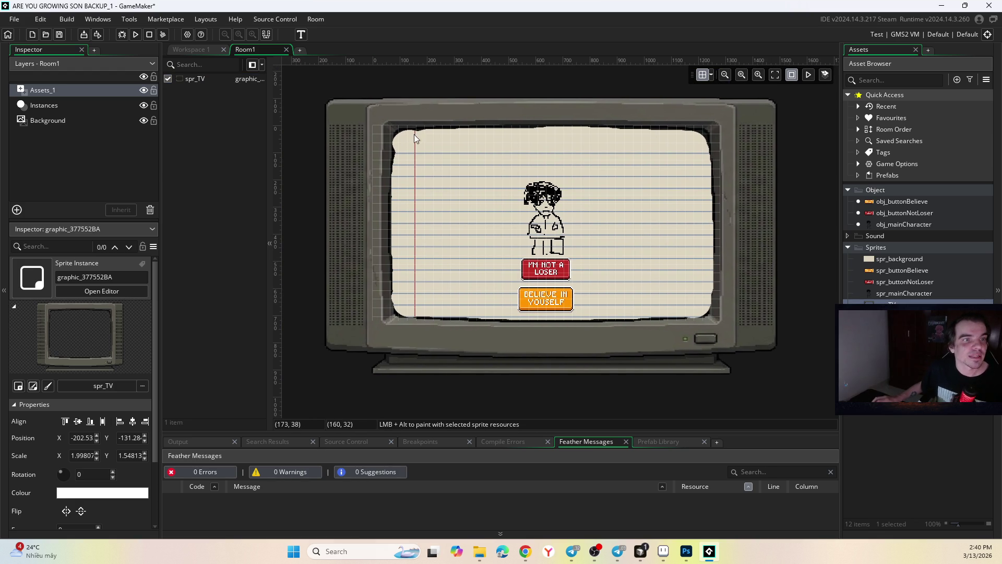
key(super+shift+s)
mouse_move(358, 110)
mouse_down()
mouse_move(658, 347)
mouse_move(742, 353)
mouse_up()
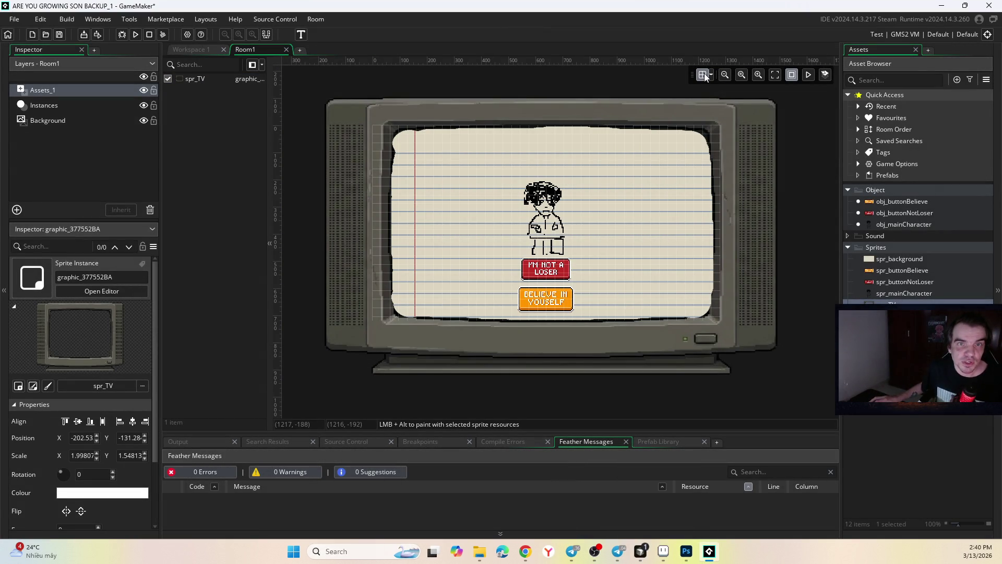
key(super+shift+s)
mouse_move(357, 107)
mouse_down()
mouse_move(781, 371)
mouse_move(745, 356)
mouse_up()
click(663, 552)
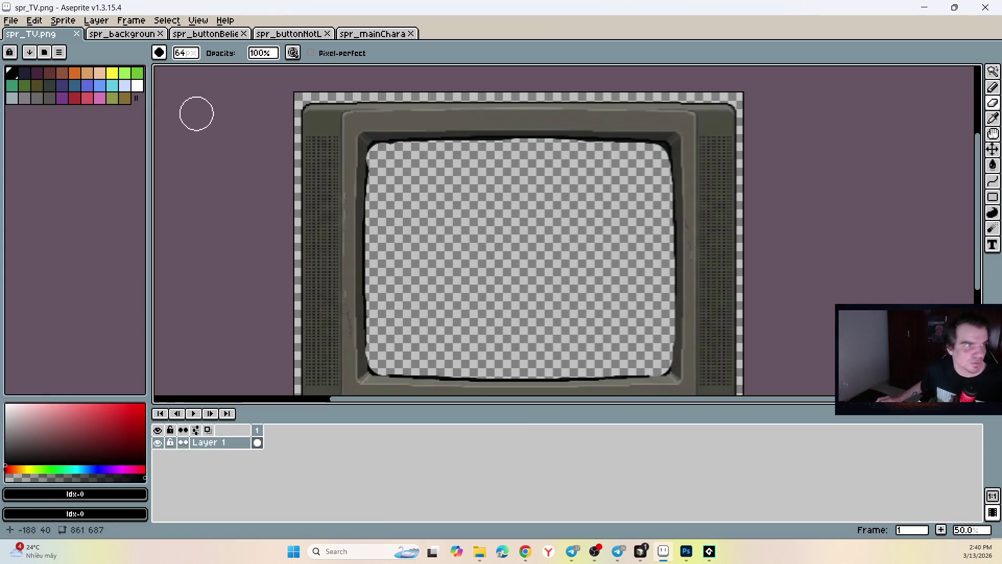
Step: Create a new 742×477 sprite and paste the room screenshot into it
click(11, 21)
click(26, 42)
click(468, 370)
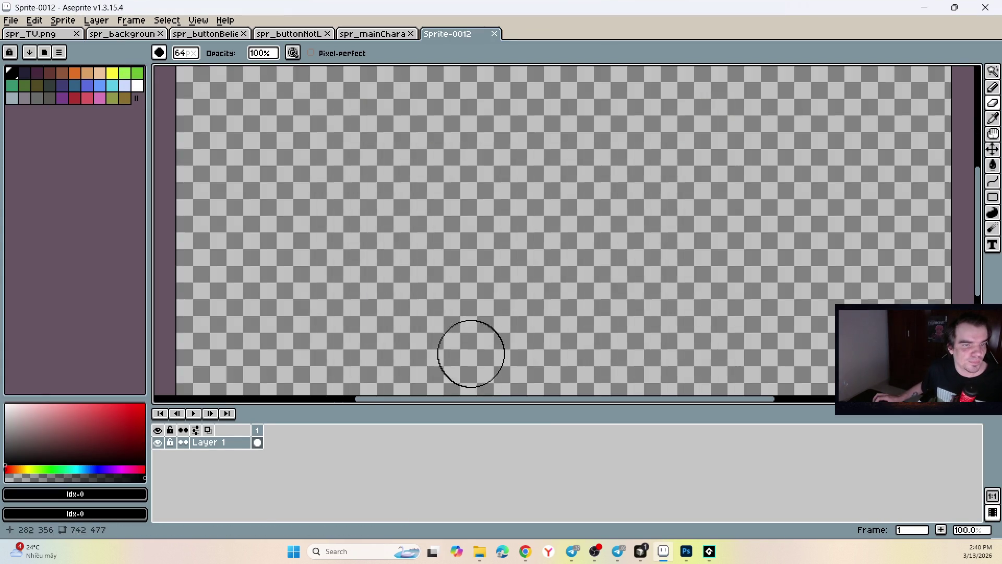
key(ctrl+v)
scroll(489, 257, down, 3)
key(Return)
scroll(491, 141, up, 1)
scroll(509, 244, up, 2)
scroll(509, 244, down, 2)
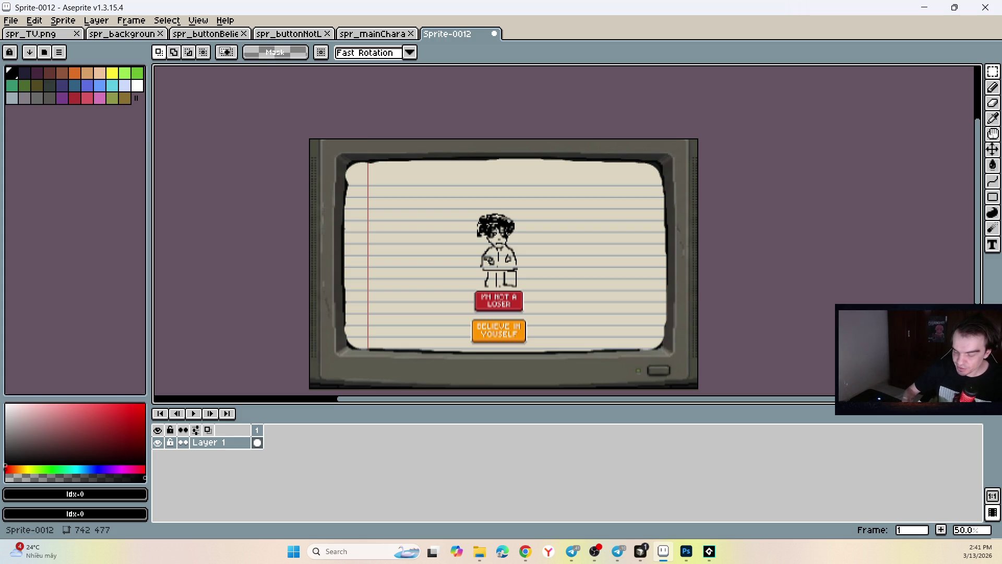
Step: Return to GameMaker via the taskbar
click(572, 551)
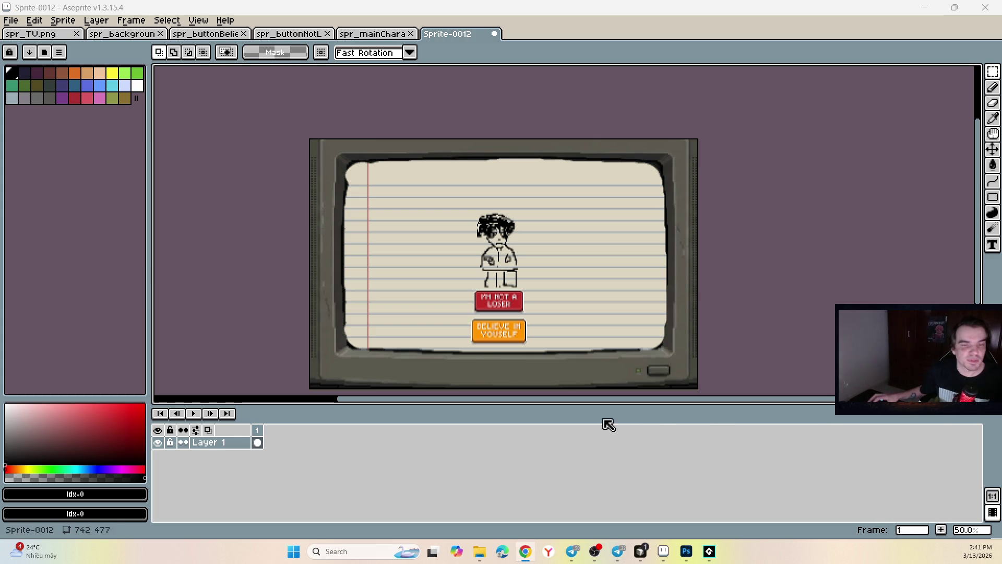
mouse_move(617, 549)
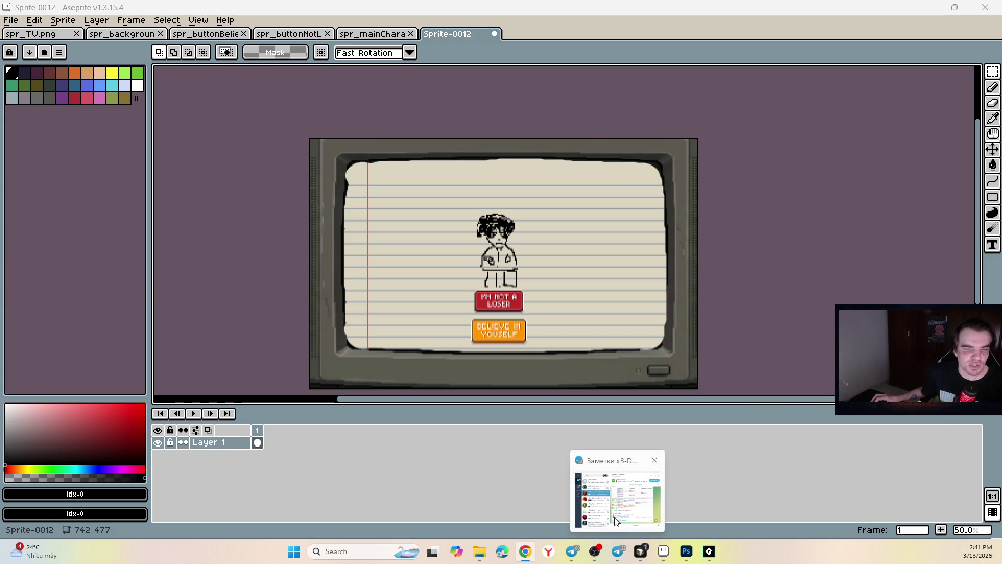
click(709, 551)
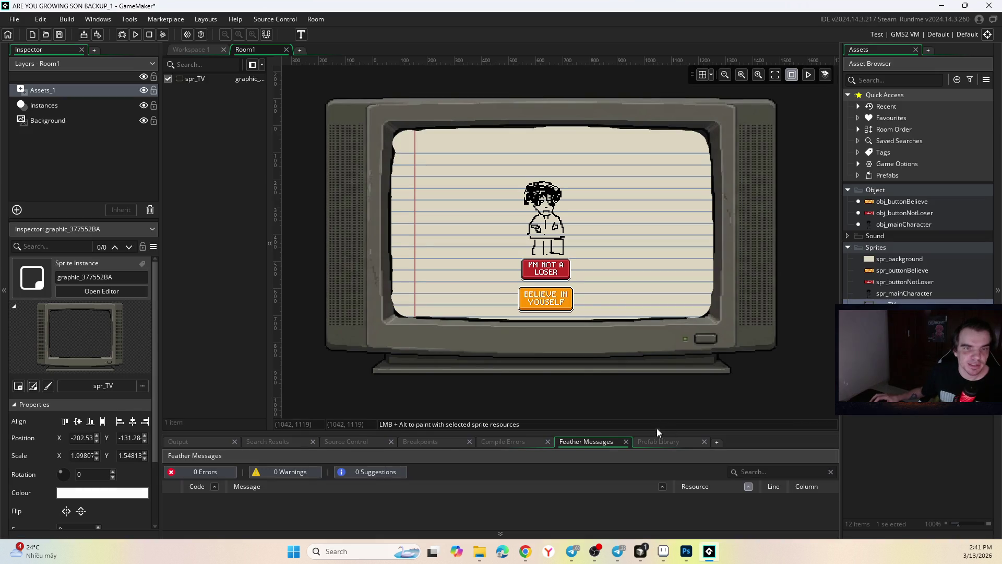
Step: Select the spr_TV instance in Room1 and delete it
scroll(369, 153, down, 2)
scroll(364, 126, up, 4)
click(760, 277)
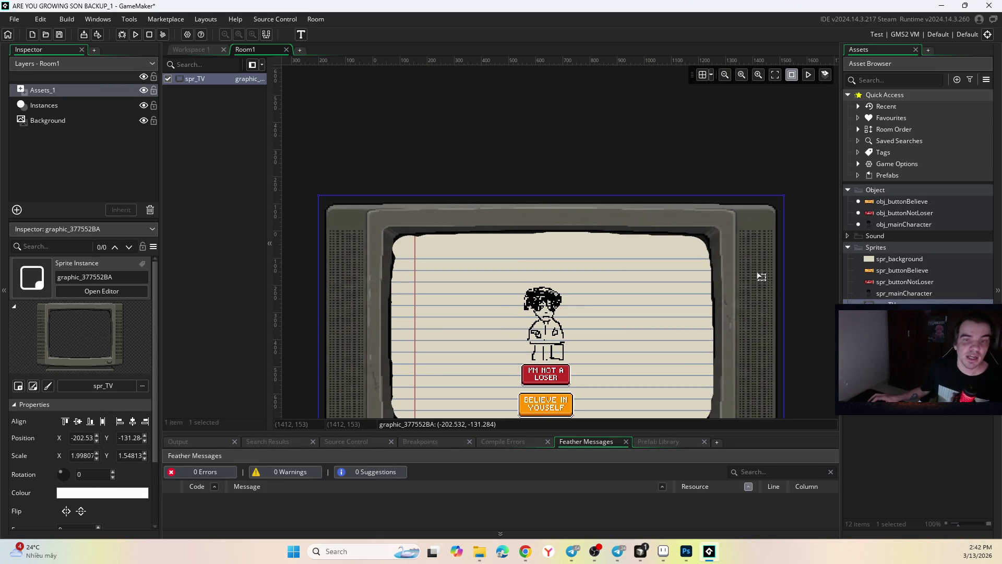
mouse_move(787, 298)
mouse_down()
mouse_move(770, 222)
mouse_move(758, 231)
mouse_up()
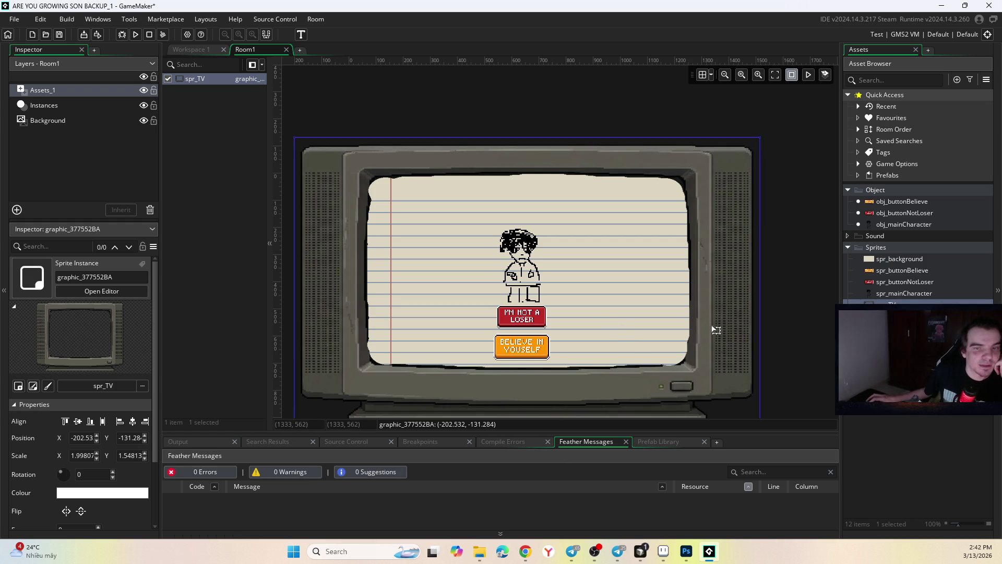
key(Delete)
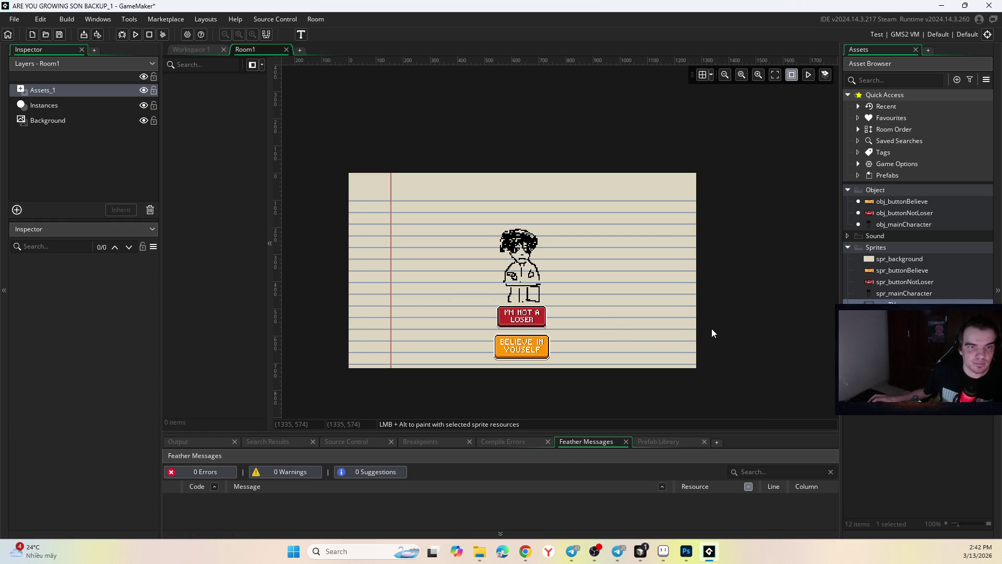
click(686, 551)
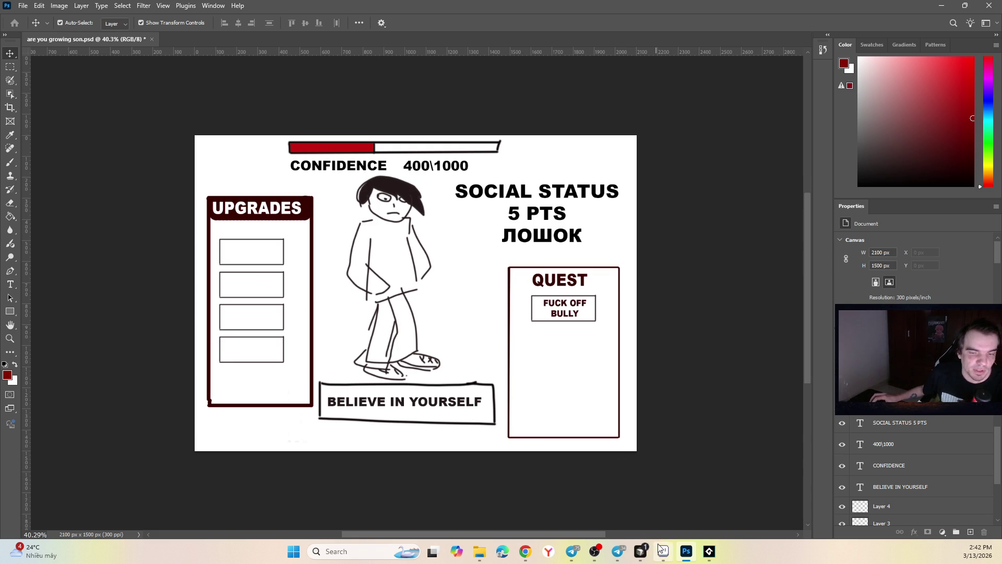
click(709, 552)
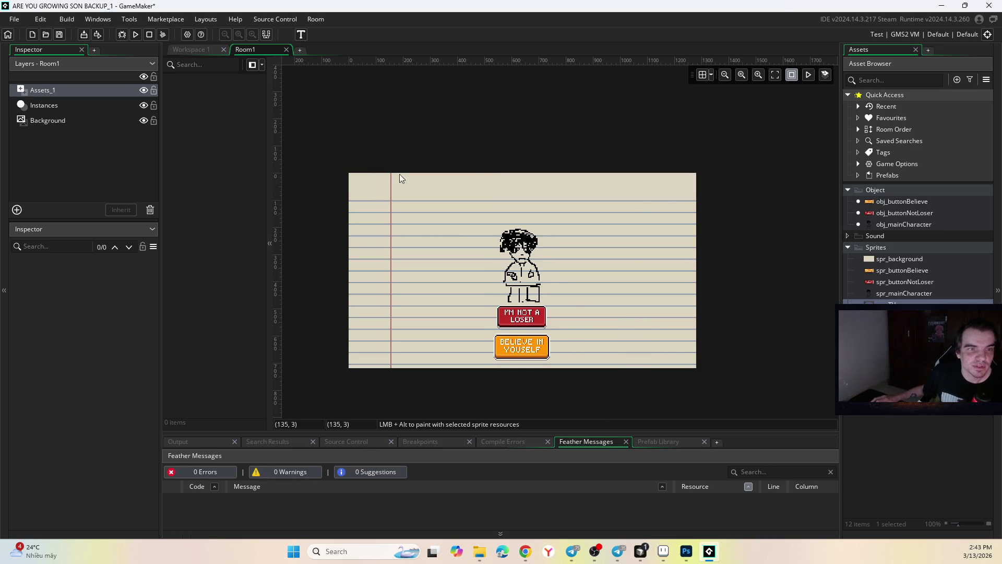
click(664, 552)
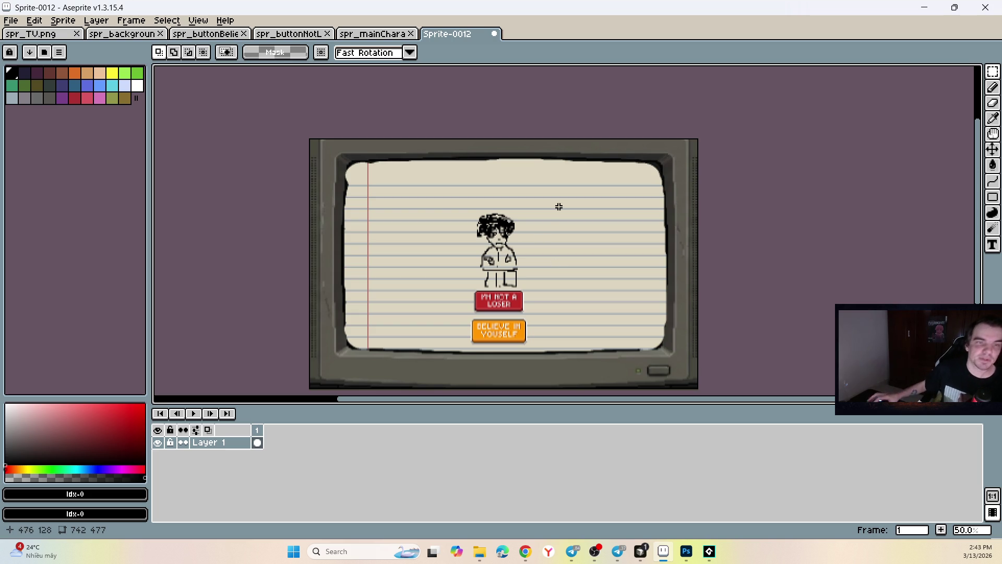
click(709, 552)
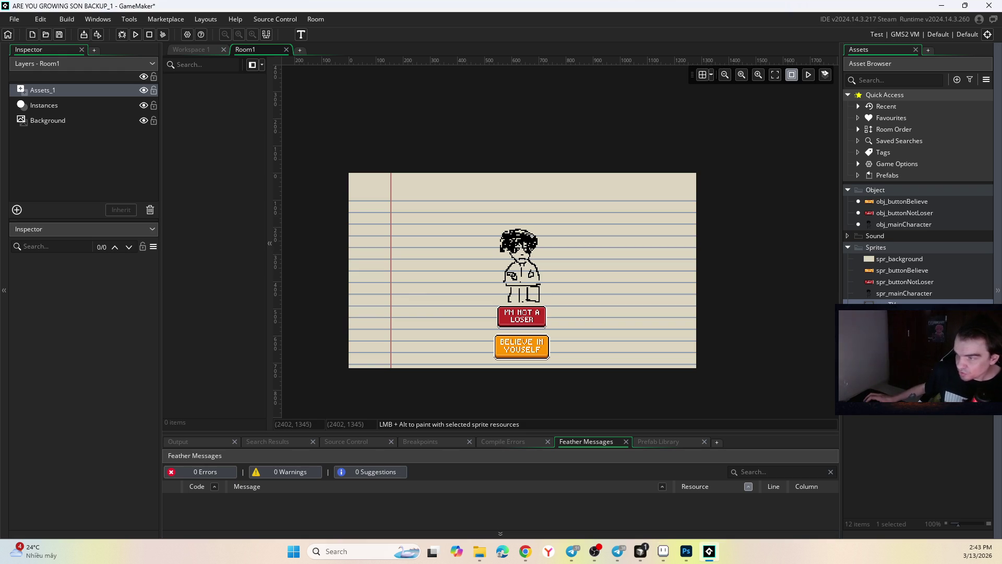
key(alt+Tab)
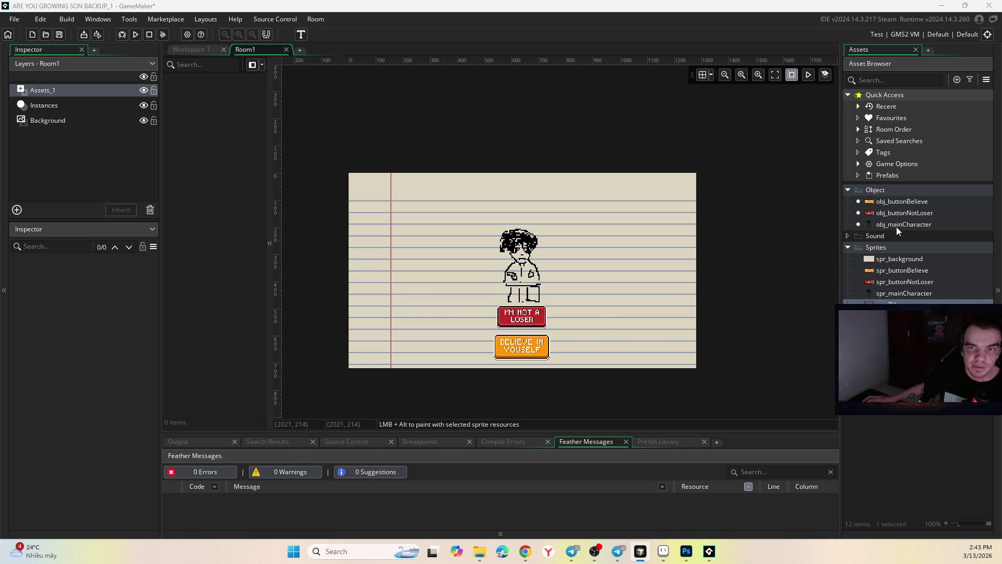
click(851, 237)
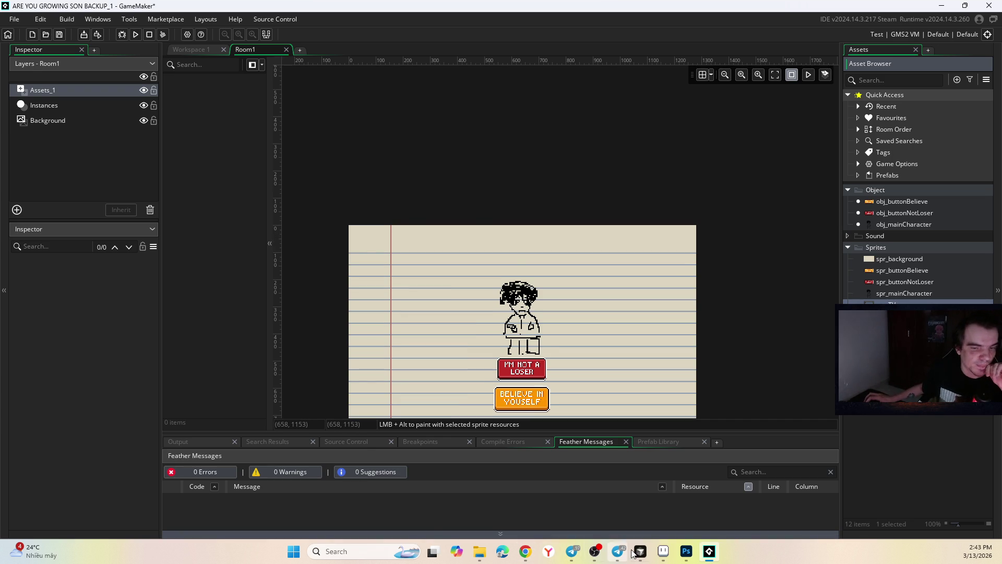
click(663, 551)
click(366, 35)
click(292, 35)
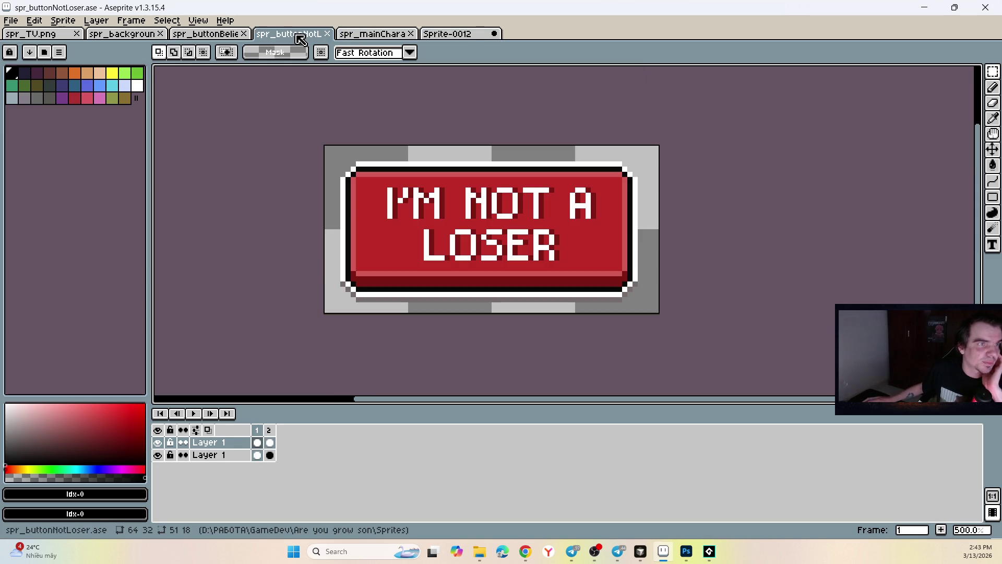
click(225, 34)
click(687, 551)
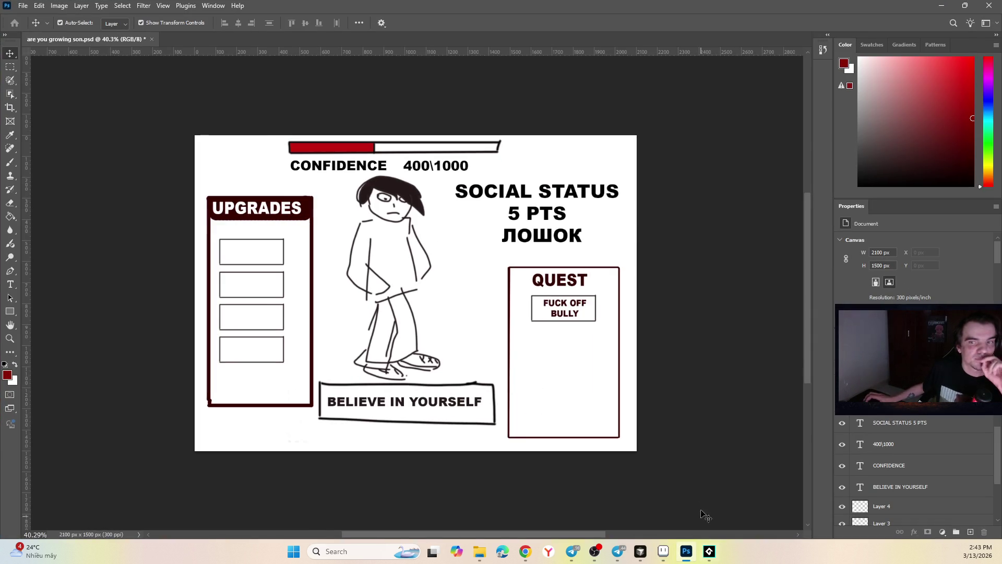
click(709, 552)
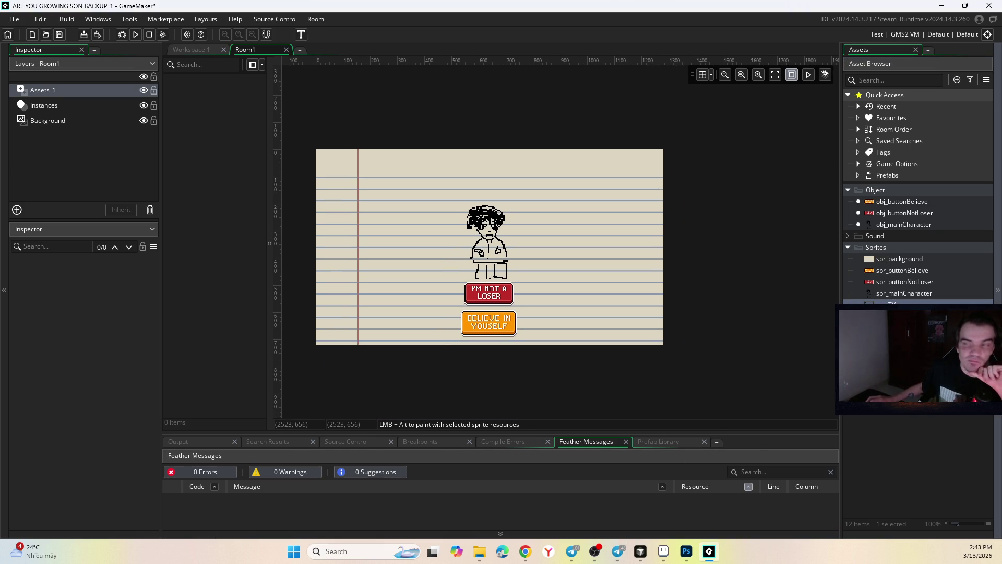
click(619, 552)
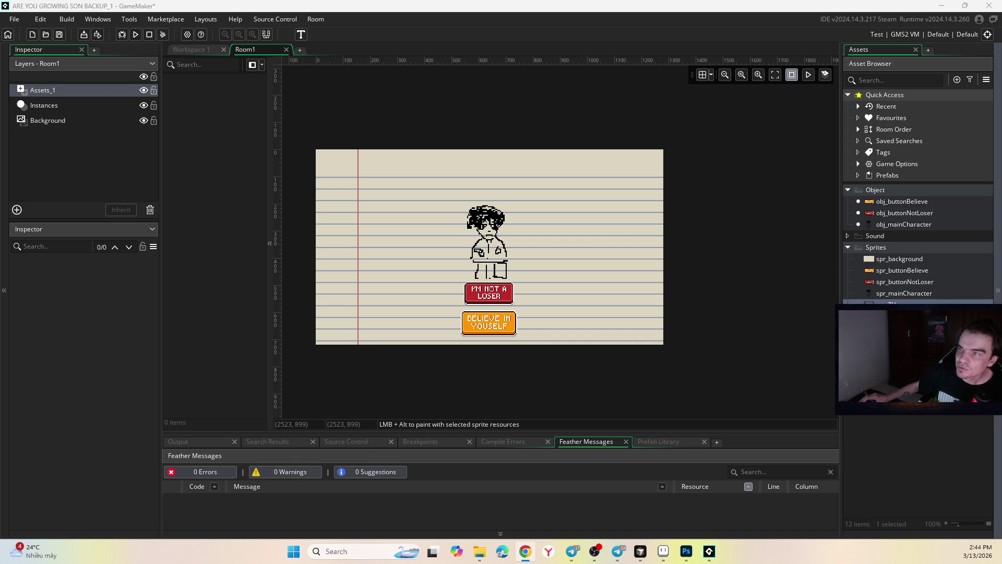
key(alt+Tab)
double_click(465, 140)
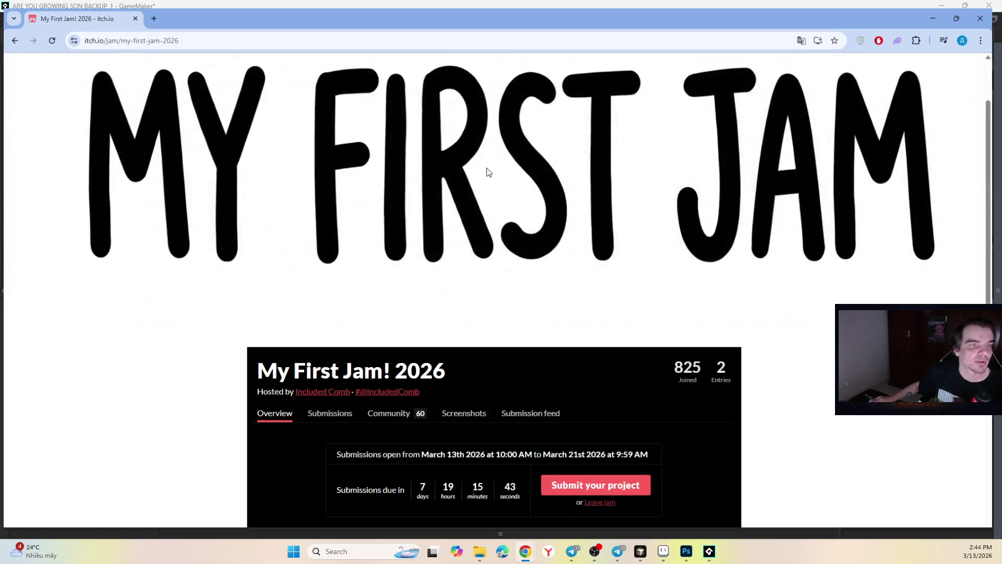
scroll(400, 394, down, 3)
click(399, 255)
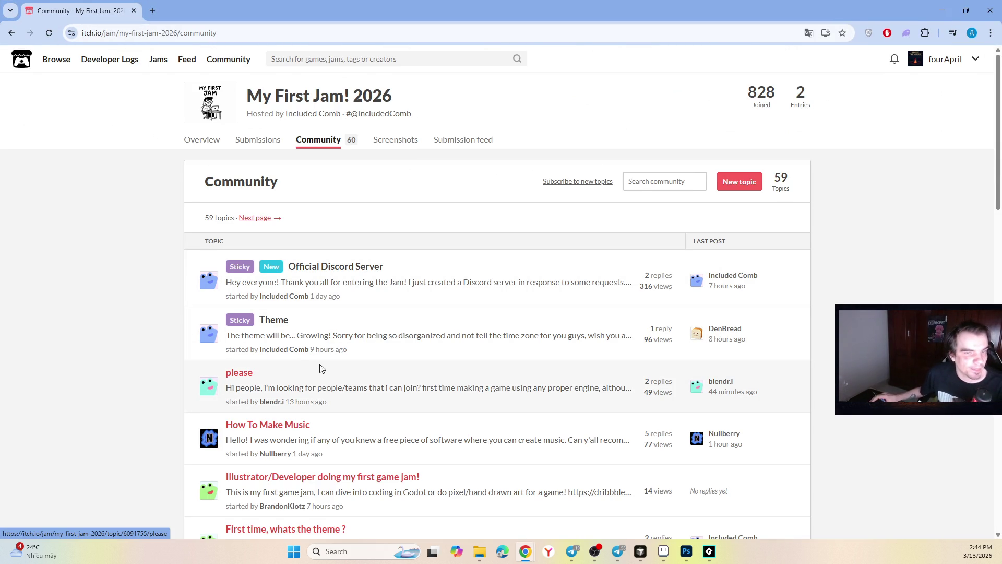
scroll(302, 372, down, 2)
scroll(295, 292, down, 3)
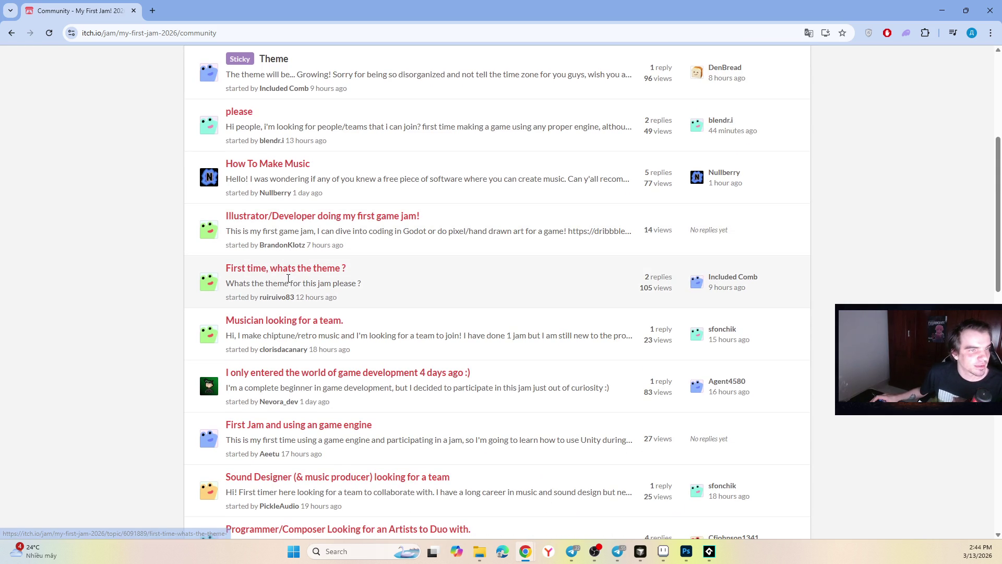
scroll(318, 309, down, 3)
scroll(303, 282, down, 1)
scroll(303, 282, down, 10)
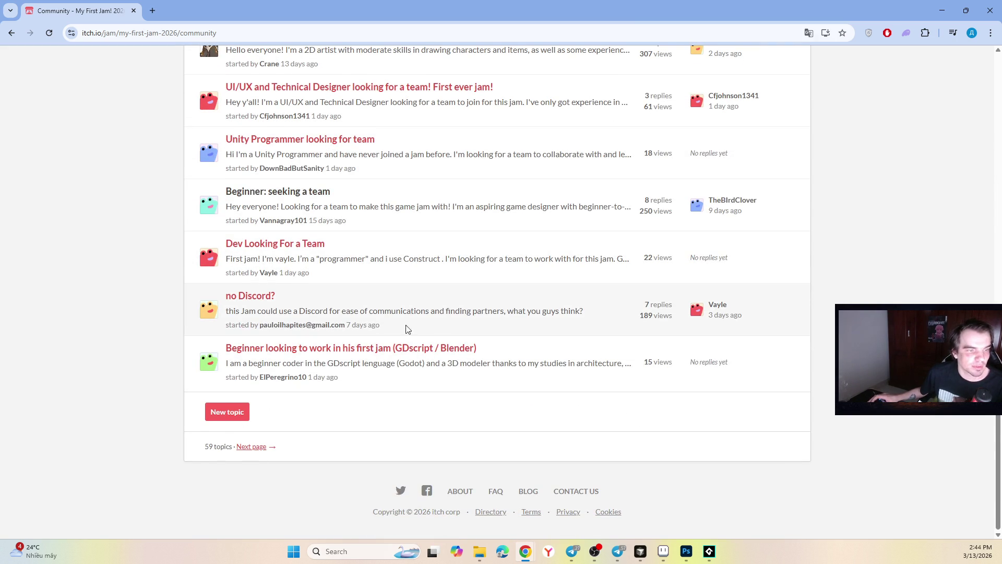
scroll(286, 323, up, 10)
scroll(183, 96, up, 1)
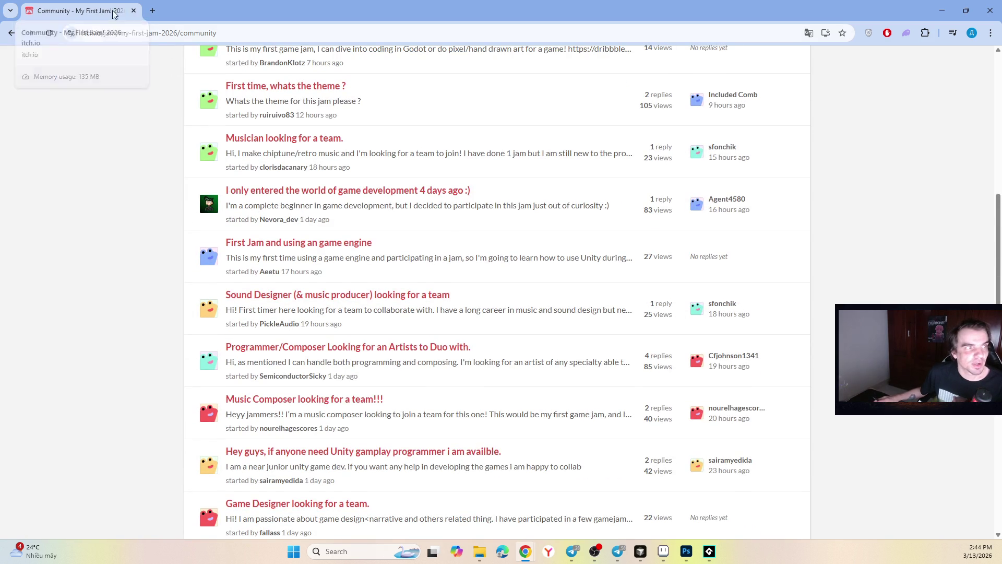
click(134, 11)
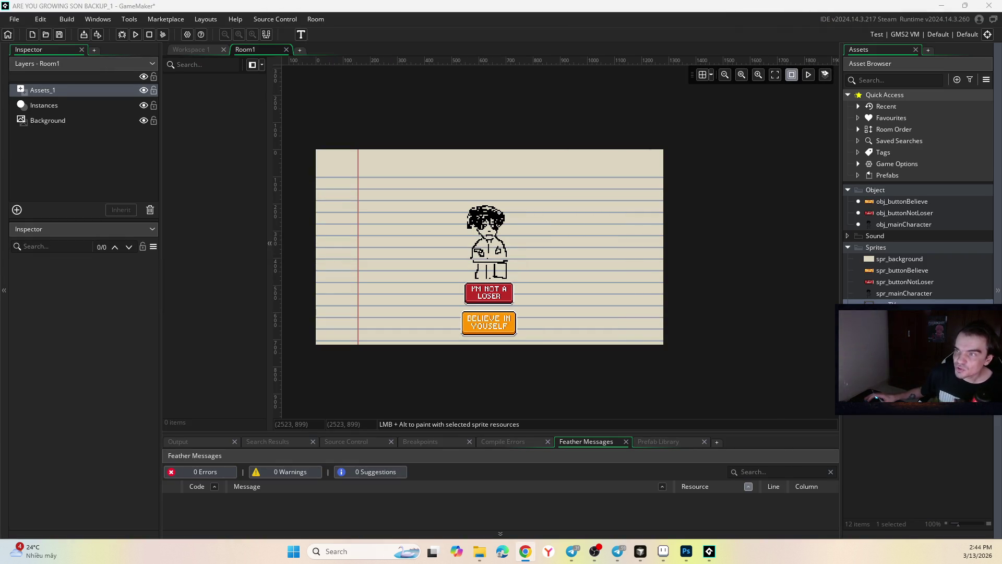
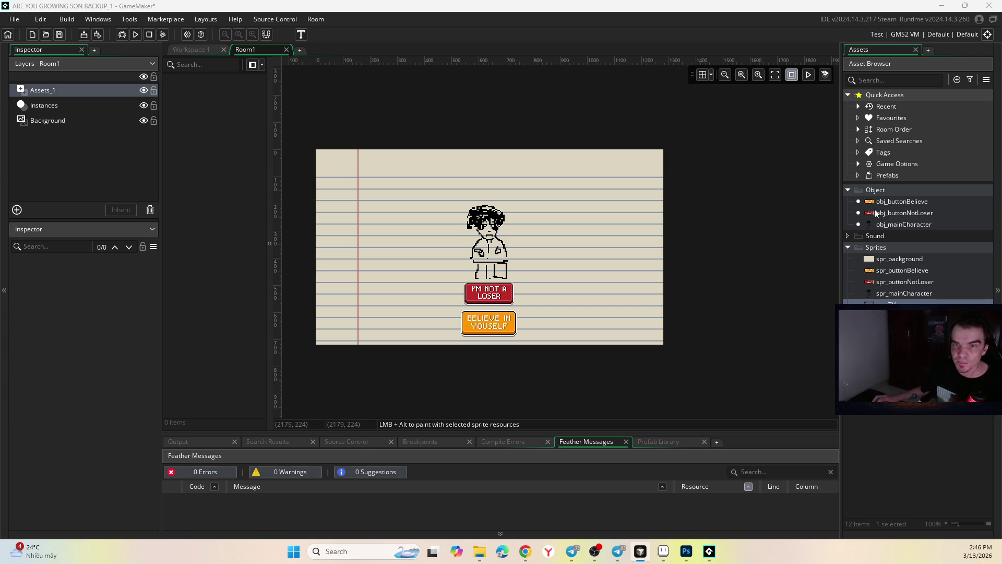
Step: Add a new object, Object4, to the Object folder in the Asset Browser
click(917, 271)
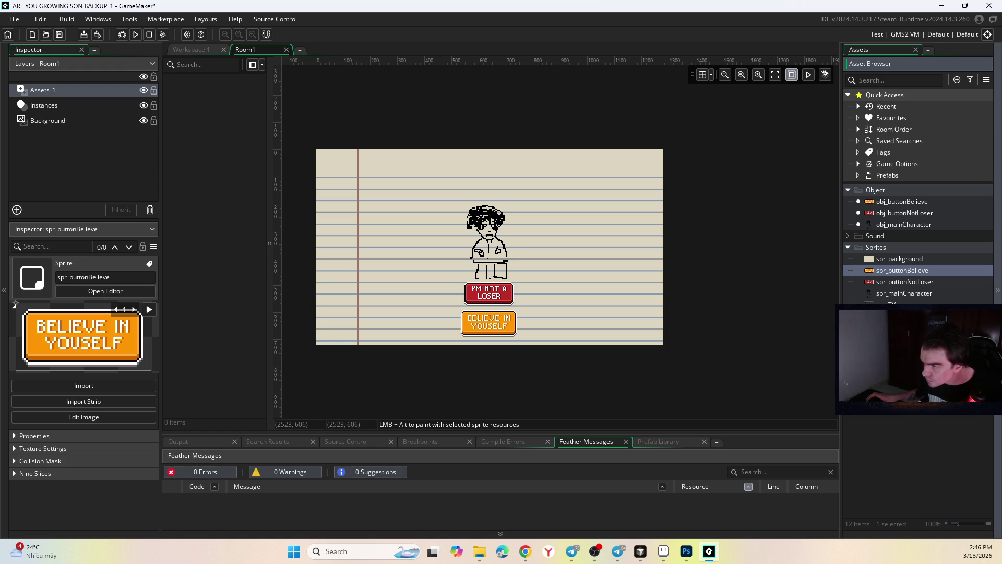
click(885, 383)
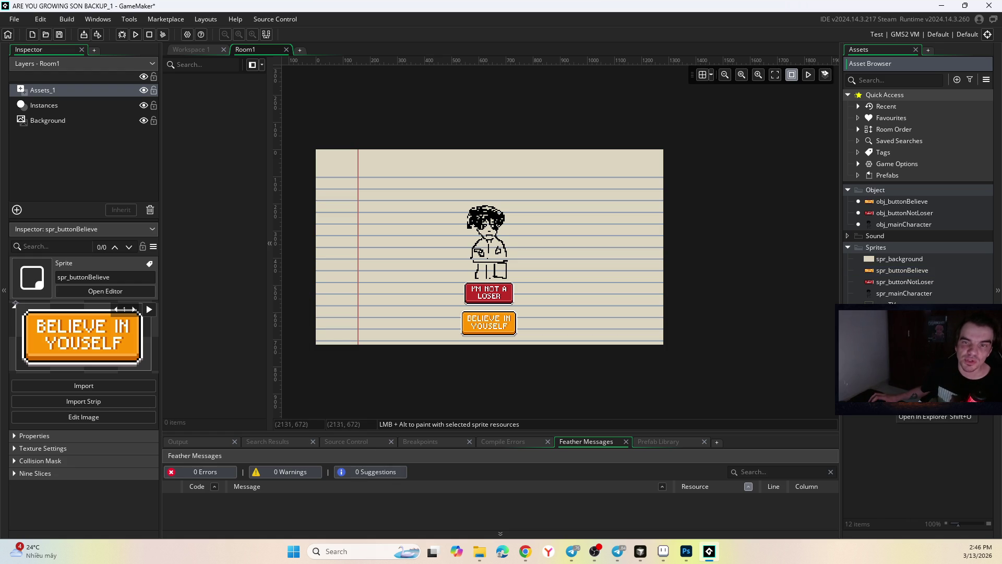
click(892, 191)
right_click(893, 192)
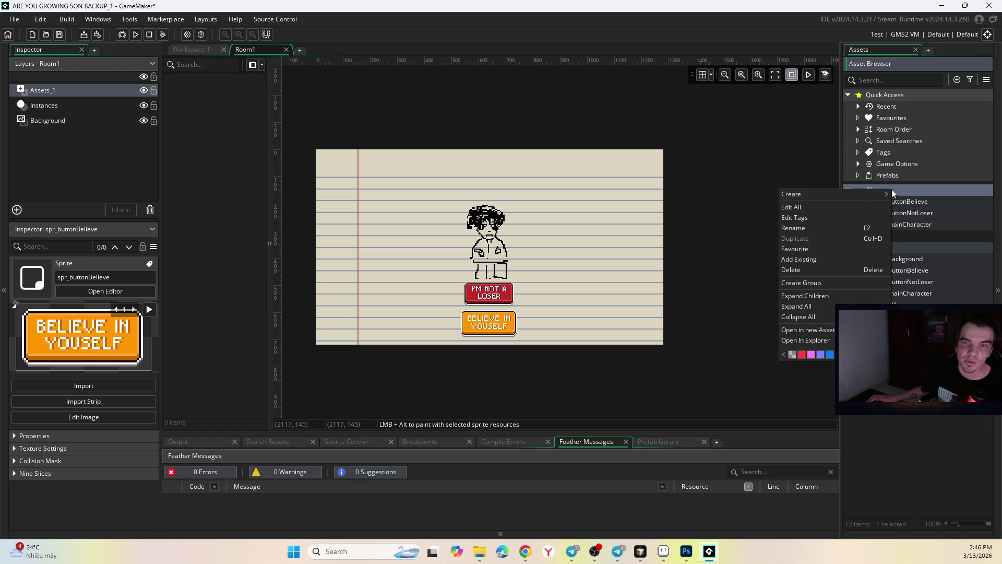
mouse_move(855, 197)
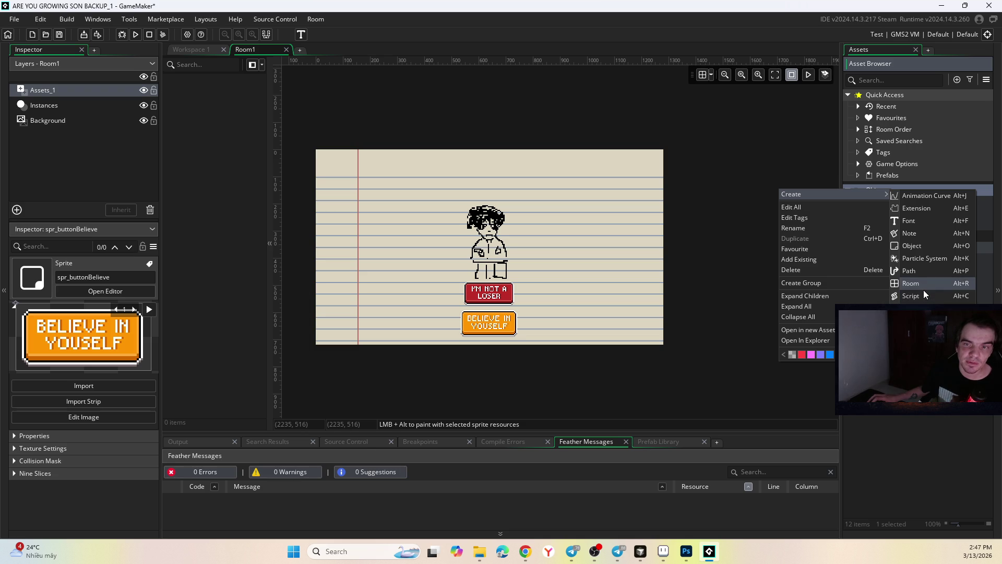
click(919, 245)
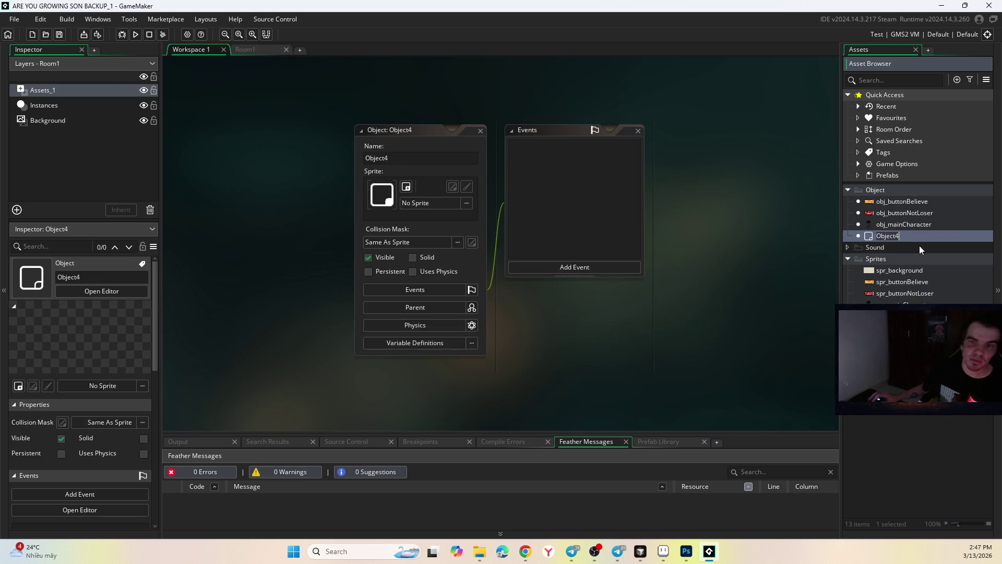
Step: Rename Object4 to obj_confidenceBar and give it Create, Draw and Draw GUI events
text(obj_)
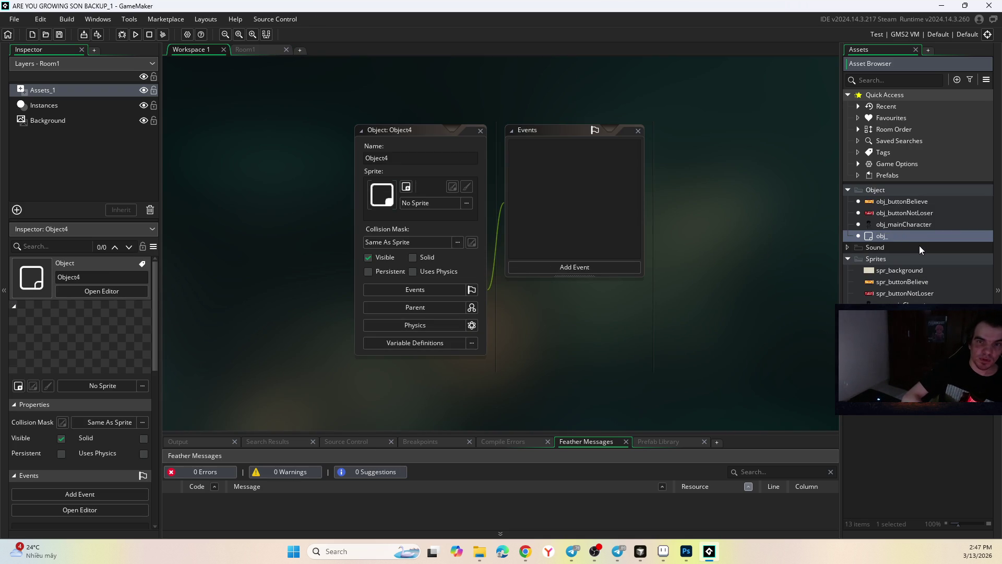
text(conf)
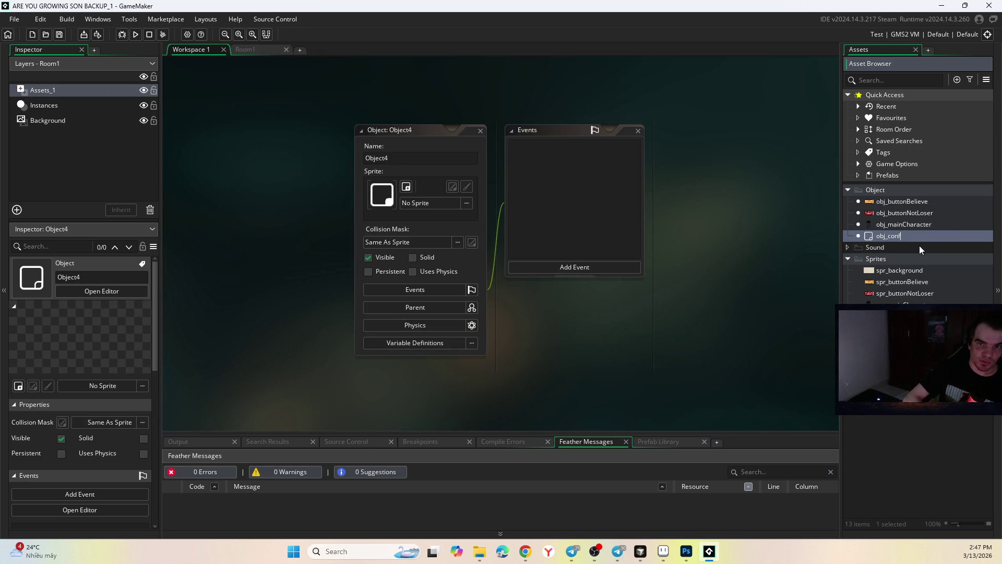
text(idenceBar)
key(Return)
click(548, 270)
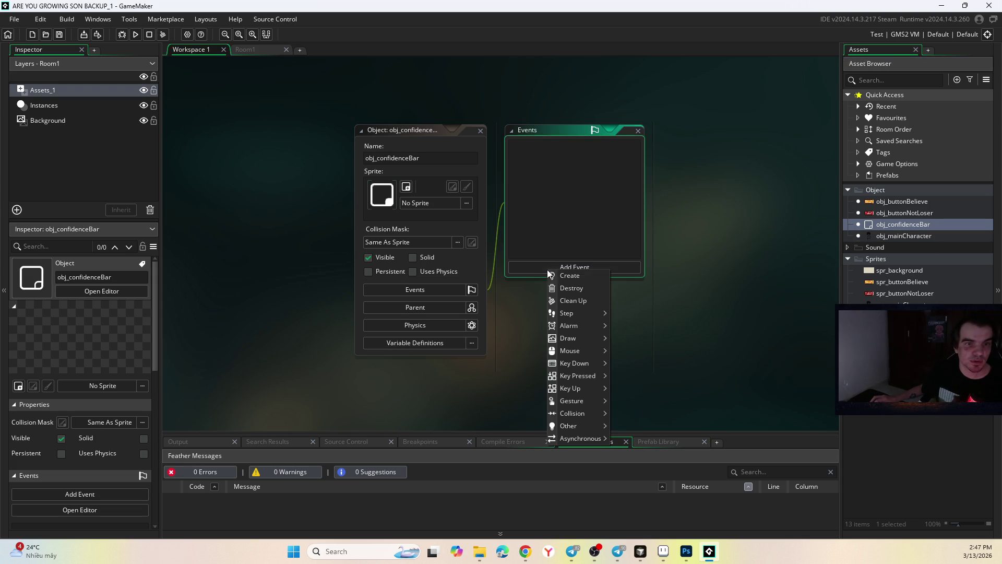
click(569, 279)
click(572, 272)
mouse_move(607, 341)
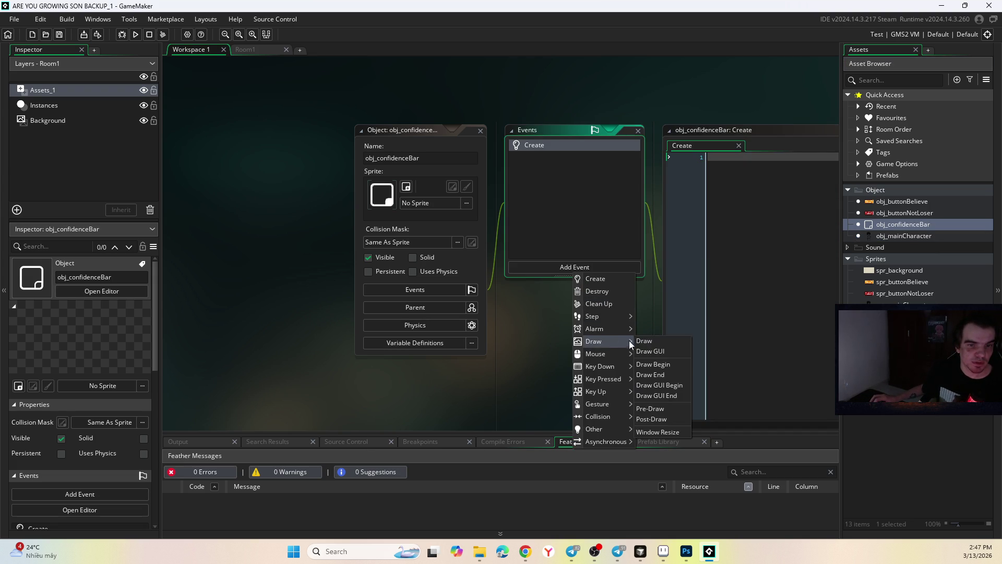
click(647, 341)
click(583, 267)
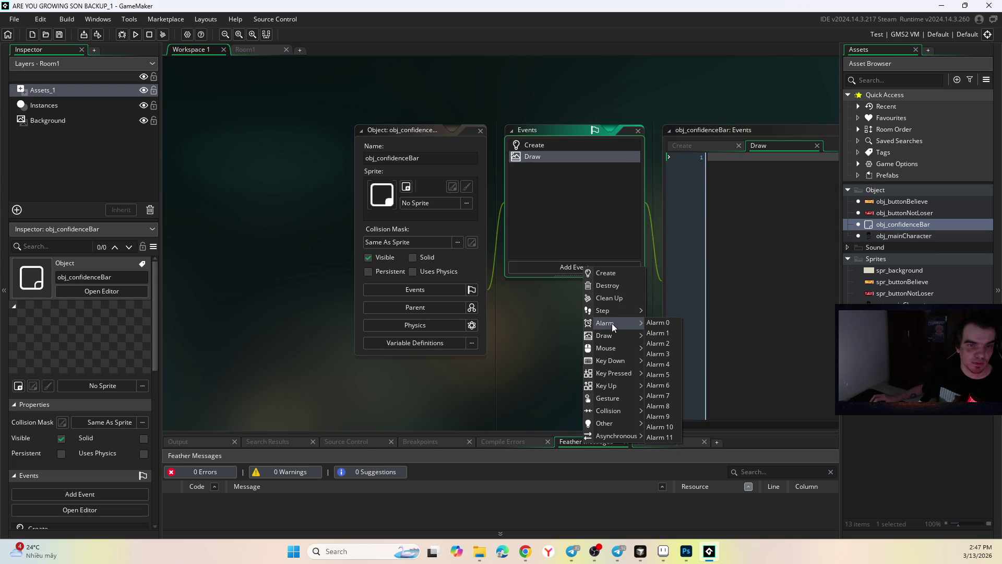
click(669, 351)
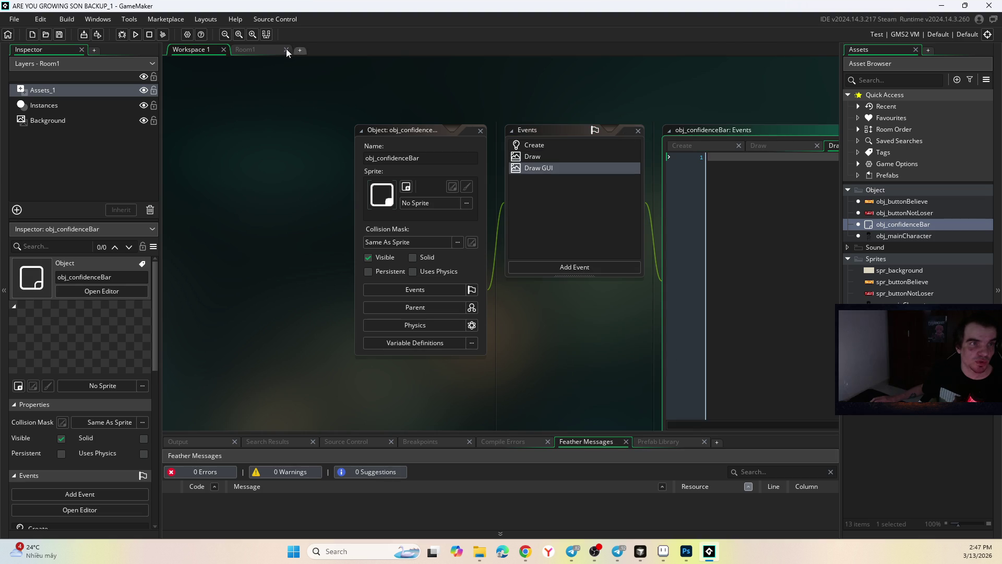
Step: Back in Room1, drag obj_confidenceBar toward the canvas and show the instance layer
click(243, 49)
mouse_move(875, 224)
mouse_down()
mouse_move(515, 187)
mouse_move(487, 173)
mouse_move(839, 200)
mouse_move(893, 230)
mouse_move(486, 179)
mouse_up()
click(83, 105)
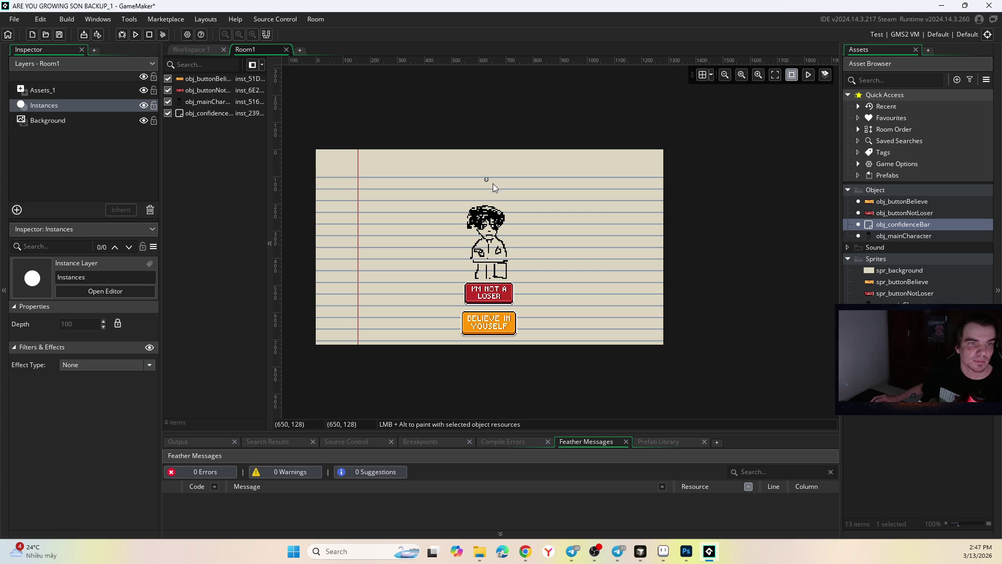
Step: Select obj_confidenceBar in the asset list, then pick the main character instance in Room1
click(928, 225)
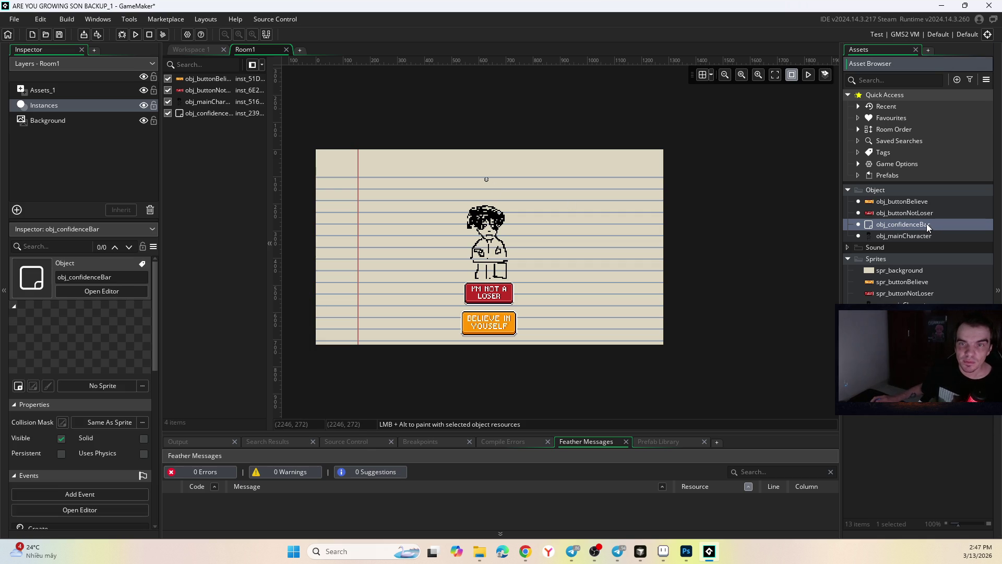
click(927, 224)
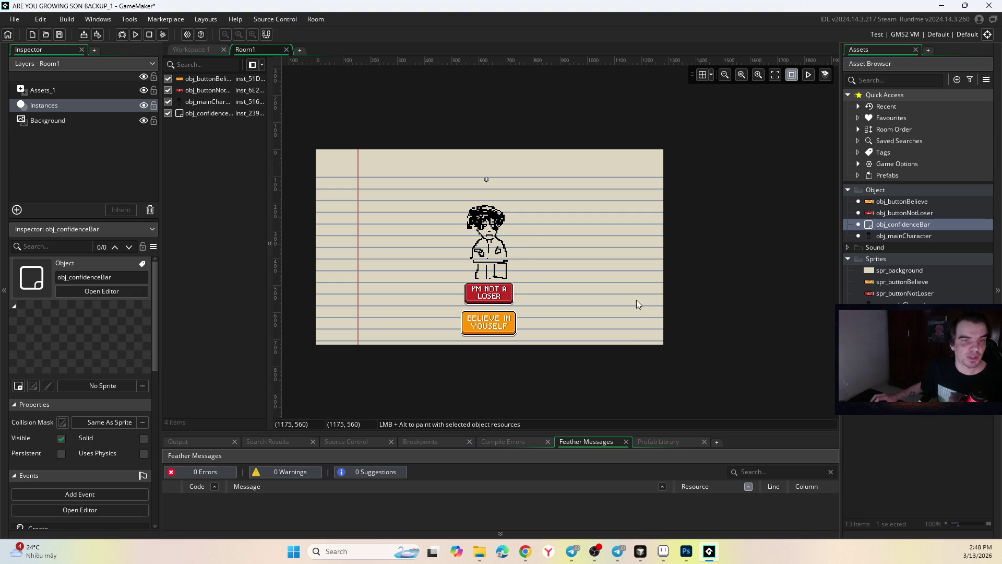
click(525, 229)
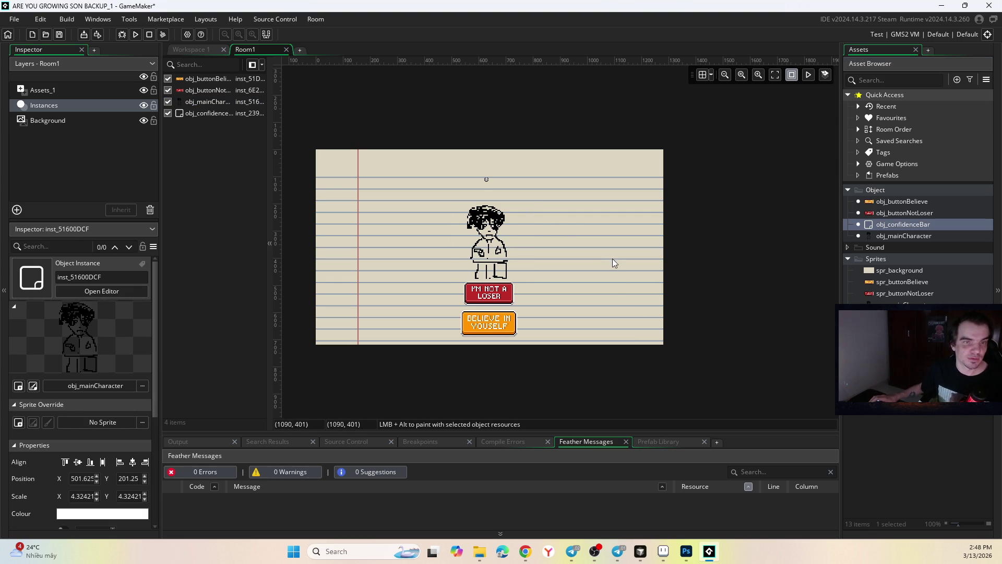
Step: Resize the main character instance from its top edge, scale about 4.32 down to 4.24
scroll(615, 265, left, 2)
scroll(615, 264, up, 2)
scroll(619, 277, right, 2)
scroll(620, 277, down, 2)
scroll(604, 213, left, 1)
scroll(604, 213, up, 1)
scroll(591, 233, up, 3)
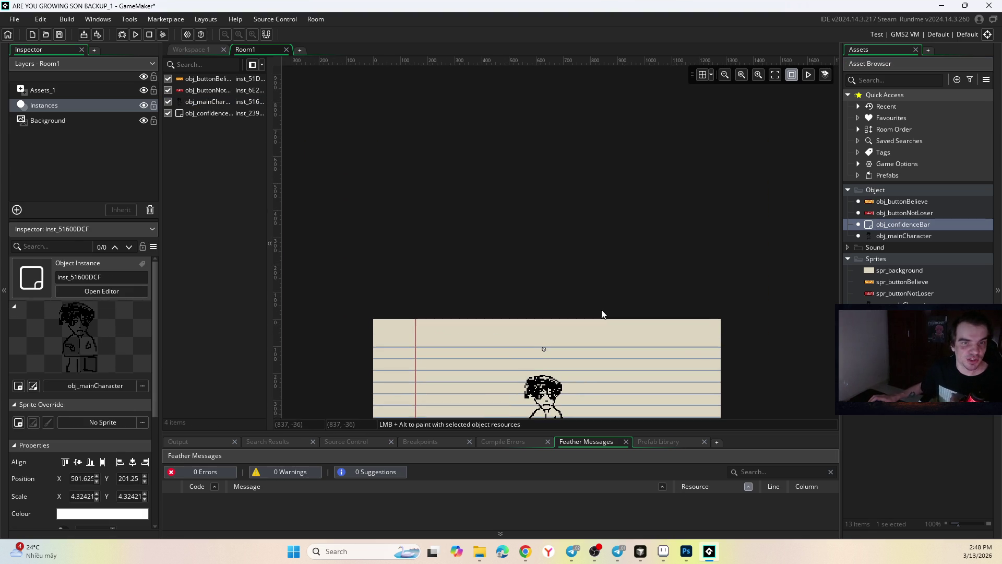
scroll(562, 217, right, 1)
scroll(550, 253, down, 3)
scroll(533, 204, up, 2)
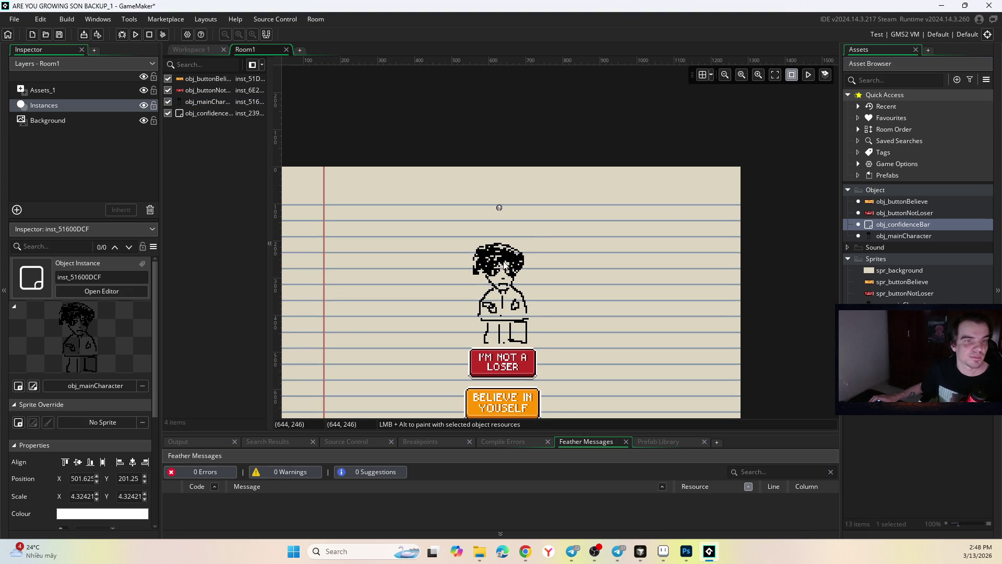
click(520, 256)
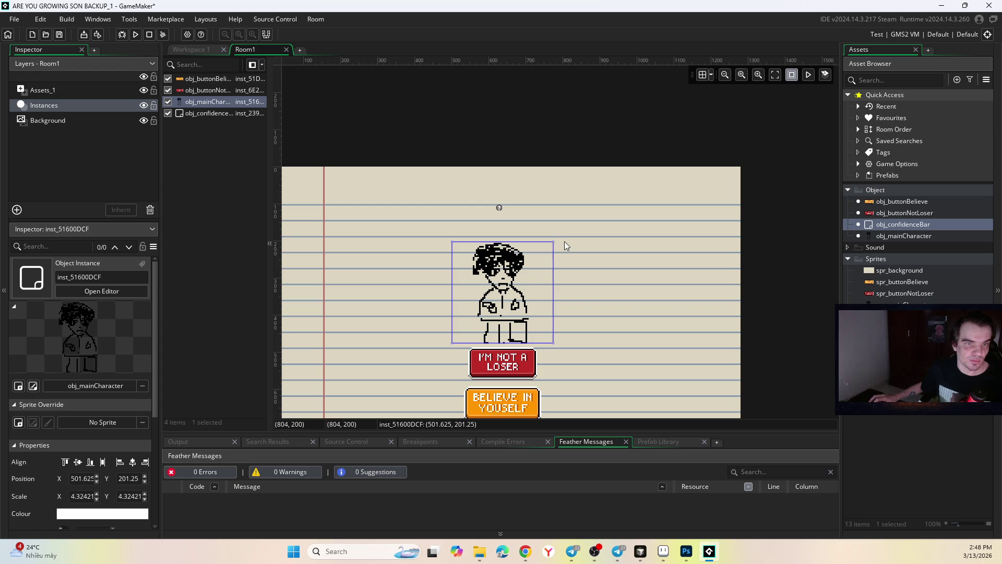
mouse_move(549, 243)
mouse_down()
mouse_move(535, 291)
mouse_move(593, 240)
mouse_move(546, 258)
mouse_move(557, 244)
mouse_up()
click(637, 253)
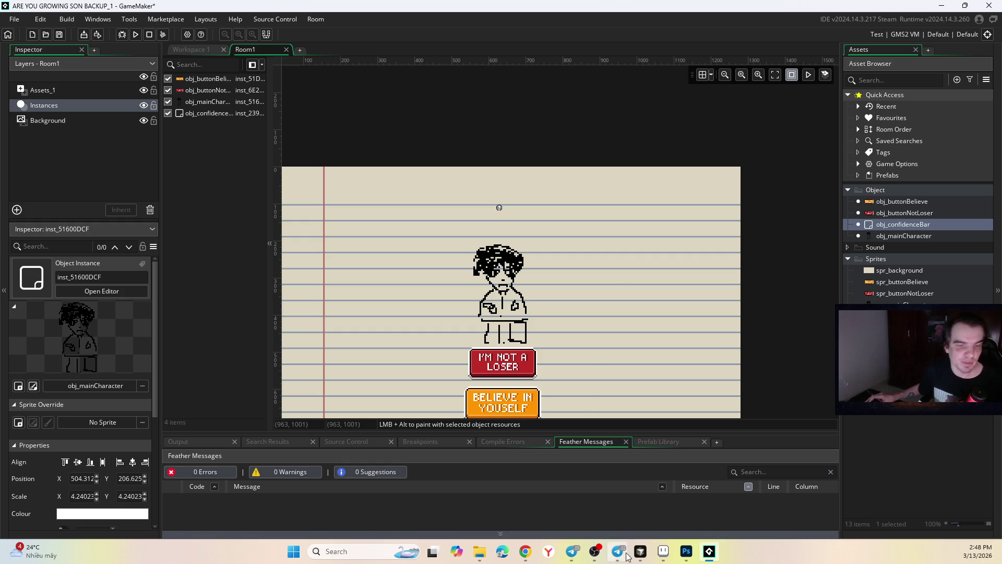
key(alt+Tab)
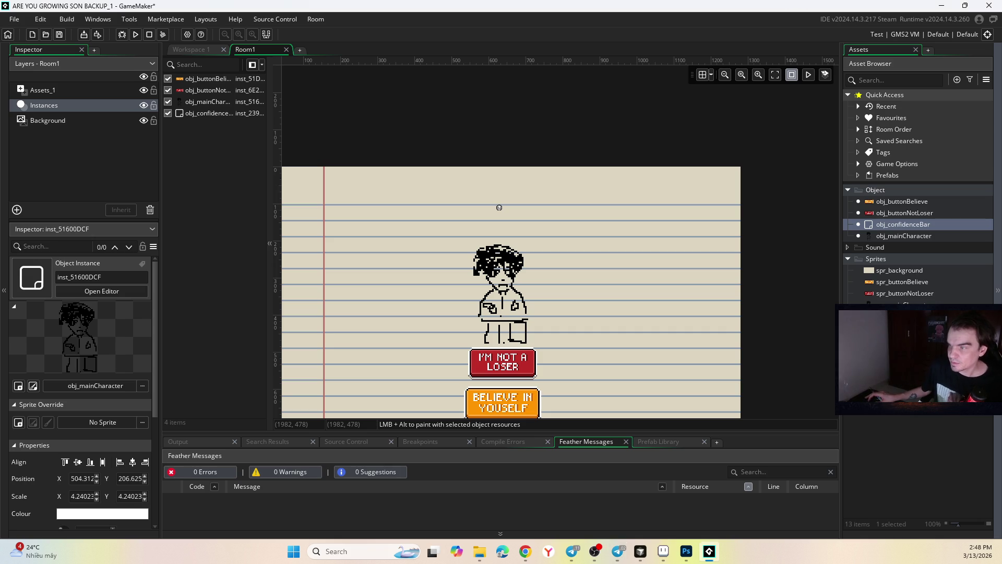
key(alt+Tab)
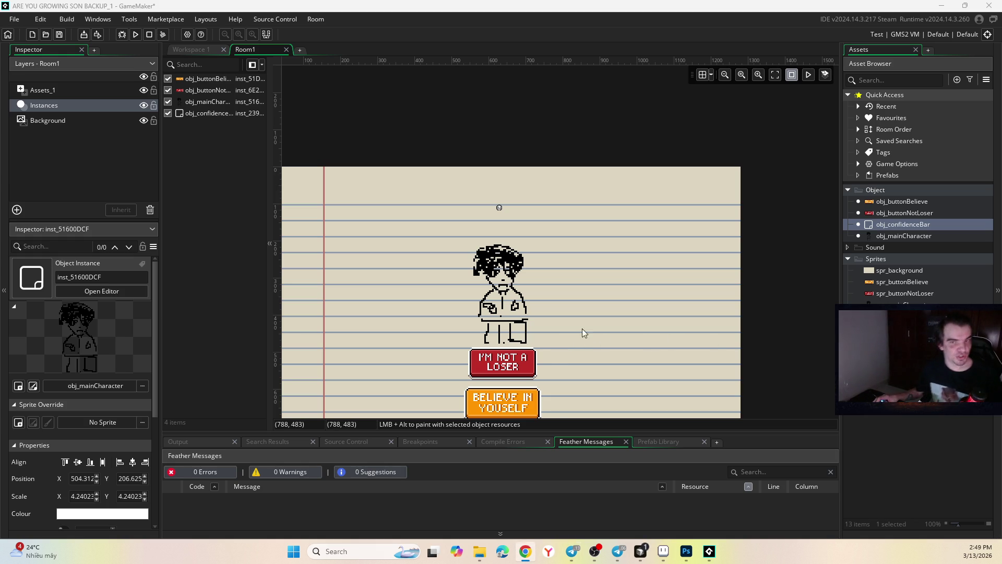
scroll(551, 277, down, 1)
scroll(596, 212, left, 2)
scroll(632, 243, right, 1)
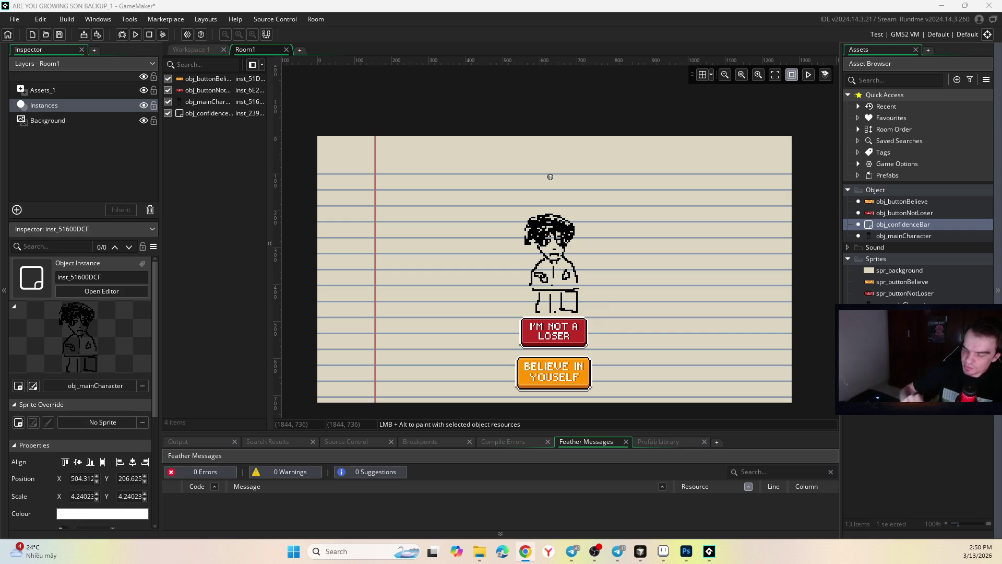
Step: Cycle past Telegram and Chrome to bring the Cursor editor to the front
click(618, 551)
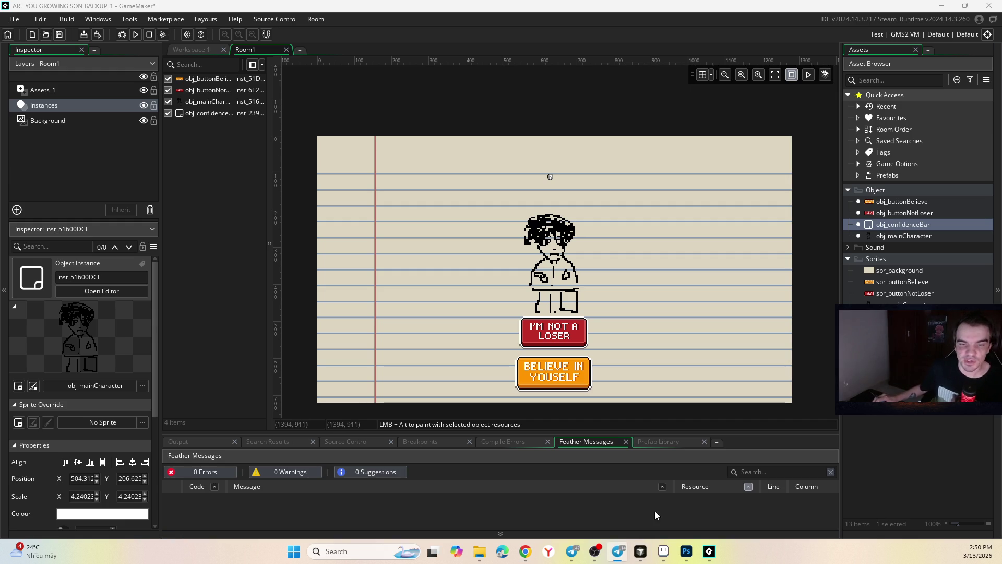
mouse_move(587, 553)
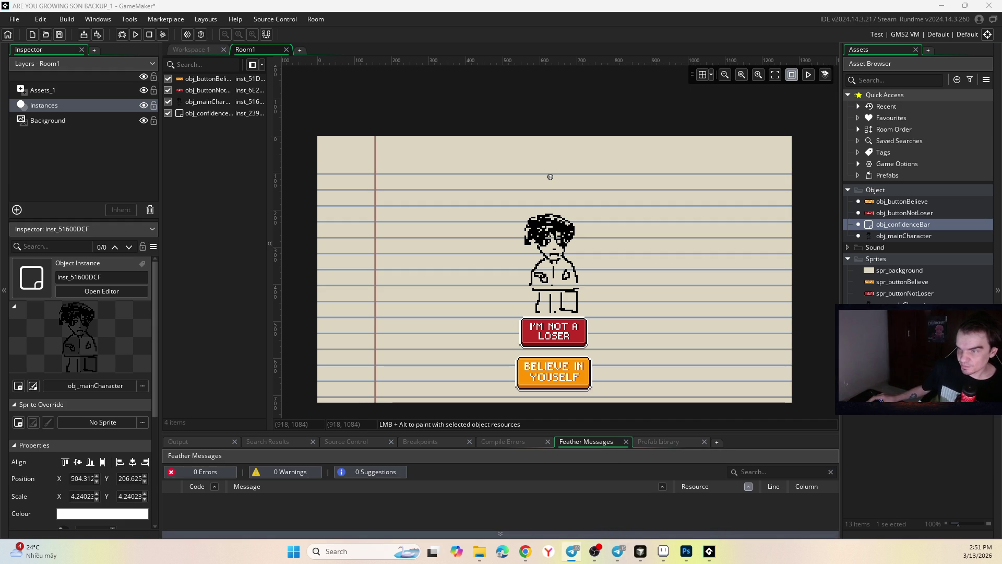
key(alt+Tab)
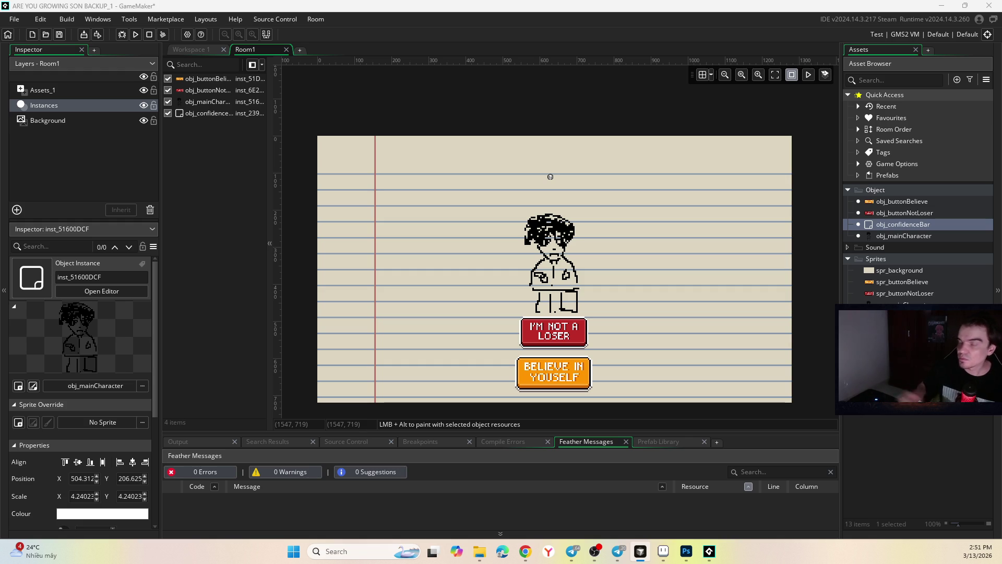
click(527, 552)
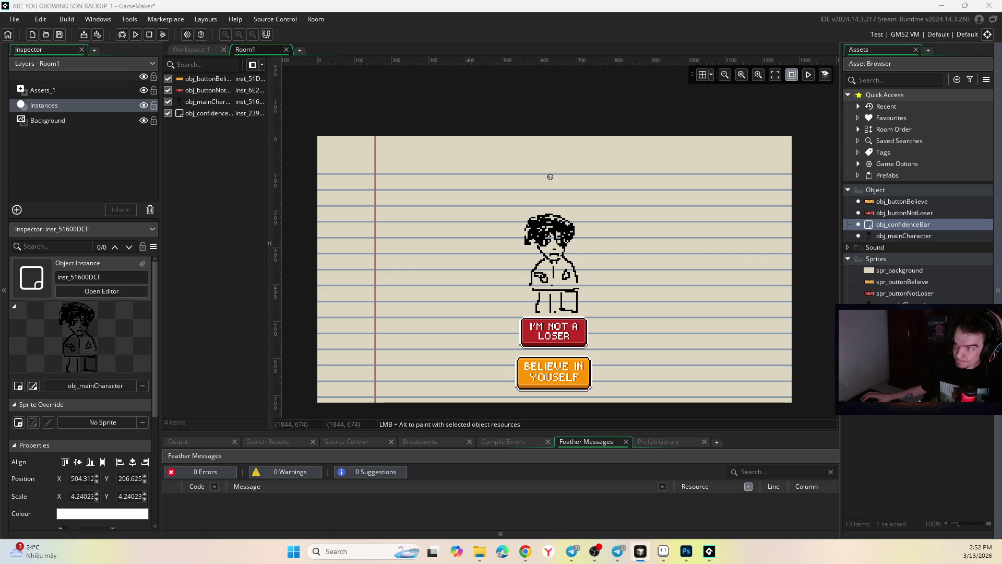
key(alt+Tab)
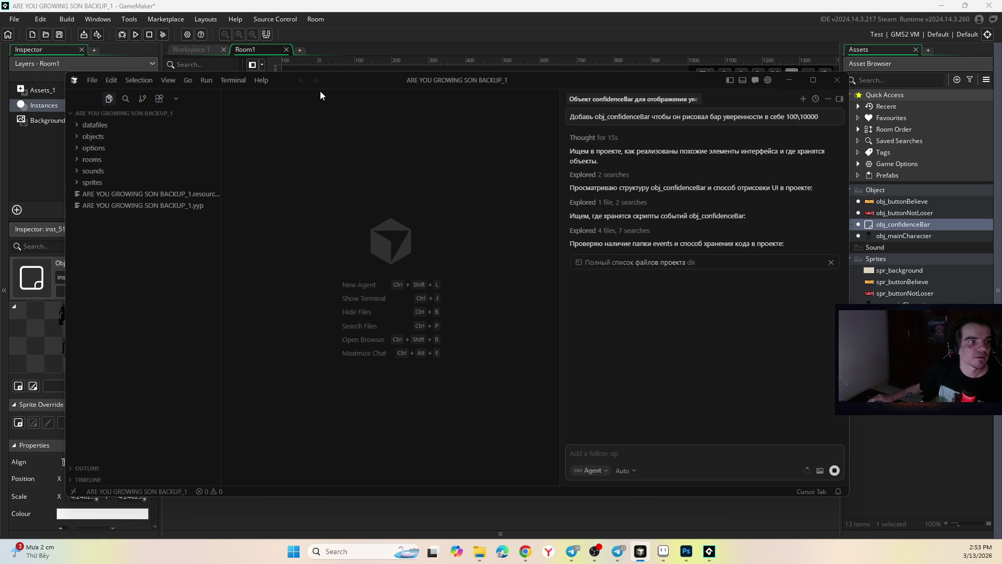
Step: Nudge the Cursor agent window while it explores project files, then return to Room1
drag(402, 76, 390, 83)
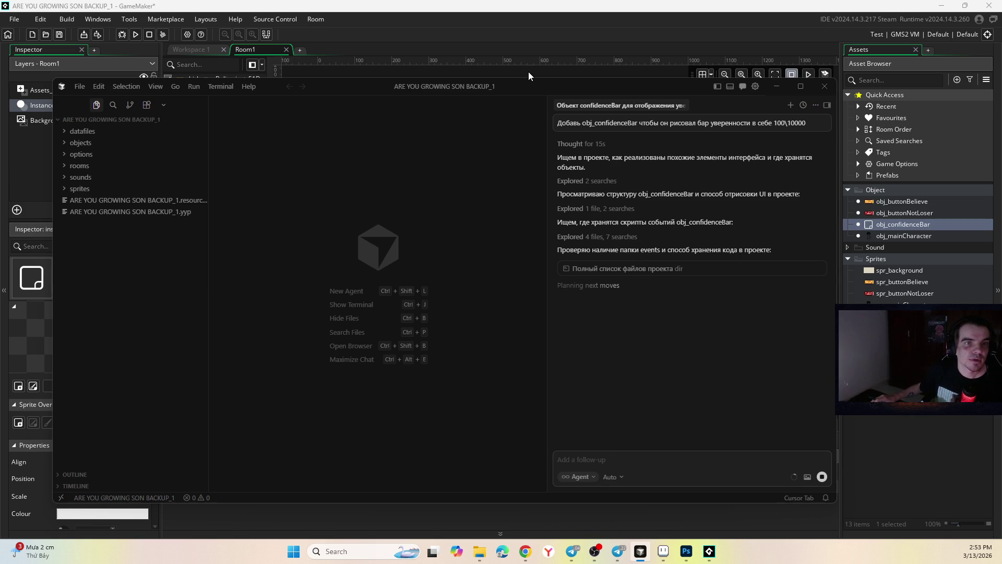
key(alt+Tab)
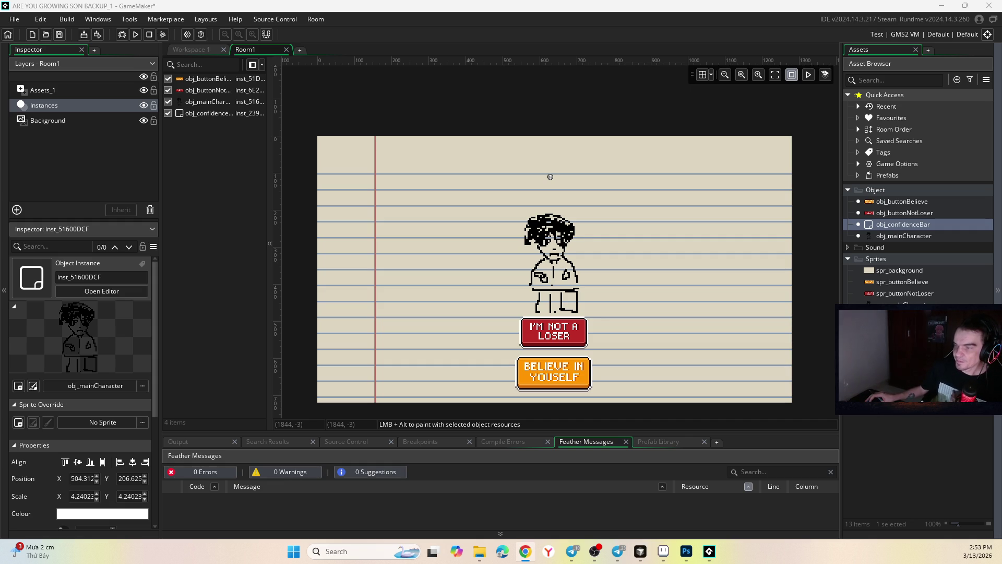
key(alt+Tab)
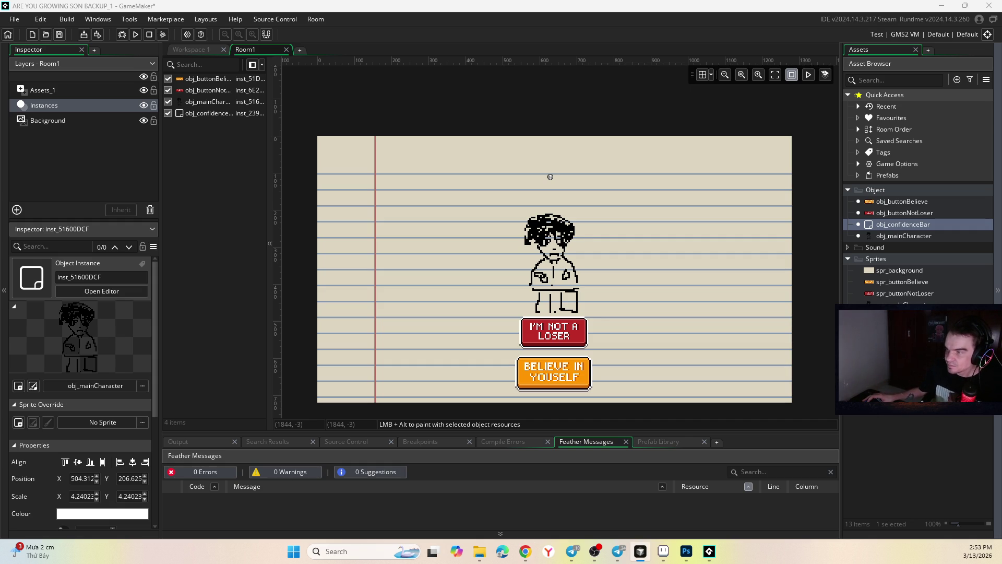
key(alt+Tab)
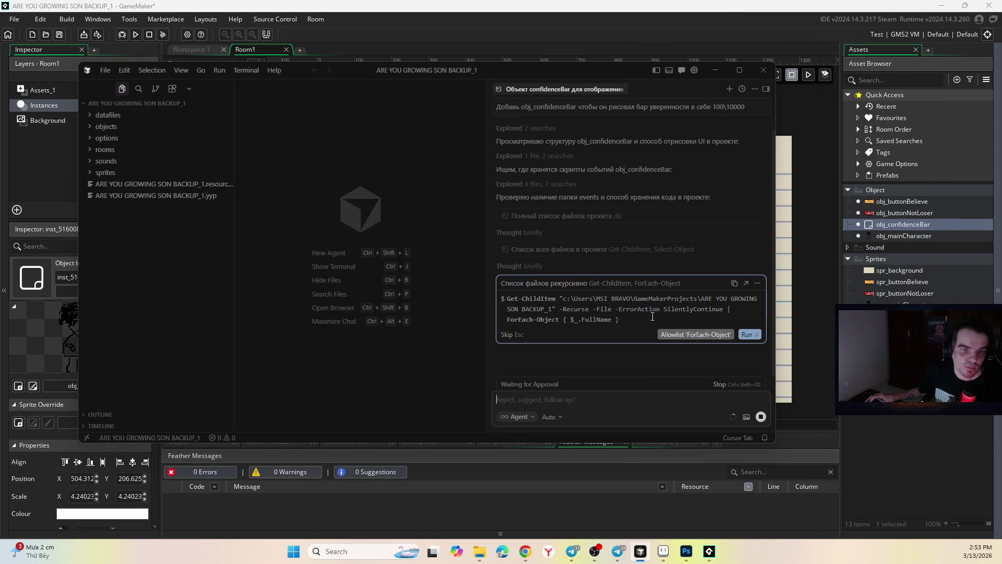
Step: Let Cursor's agent proceed past its file-listing command, then bring GameMaker's Room1 forward
click(680, 336)
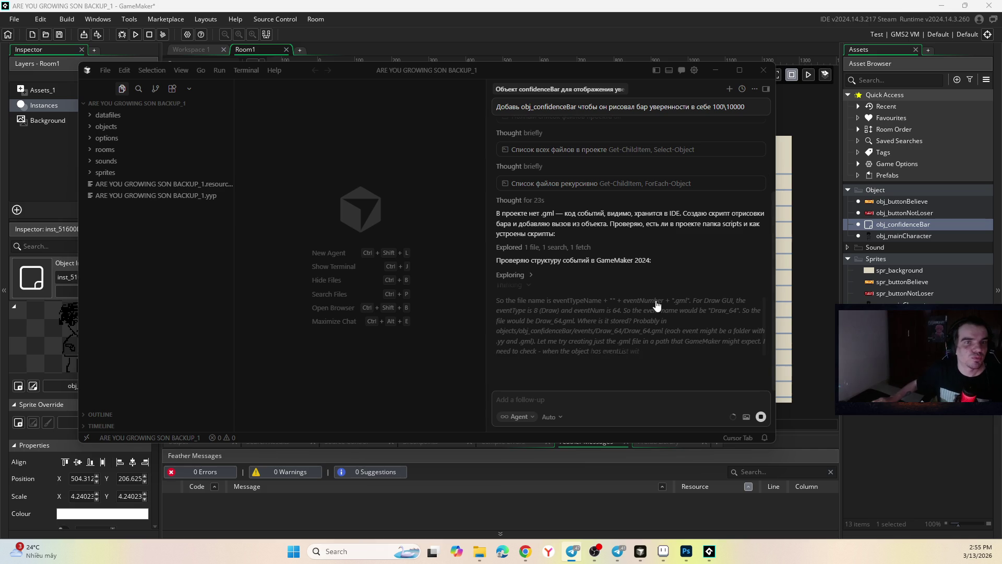
click(532, 63)
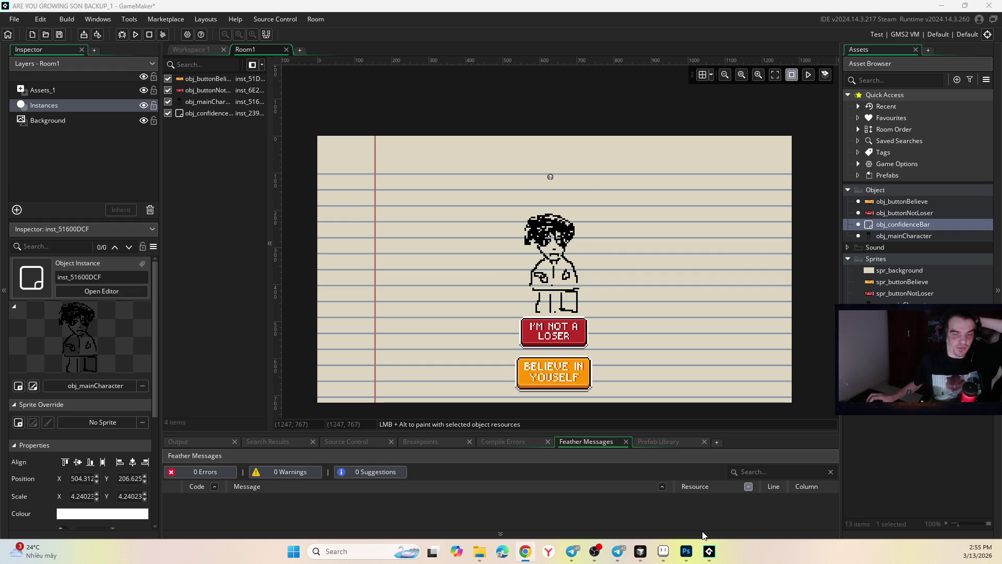
Step: Switch to the are you growing son.psd mockup in Photoshop
click(687, 551)
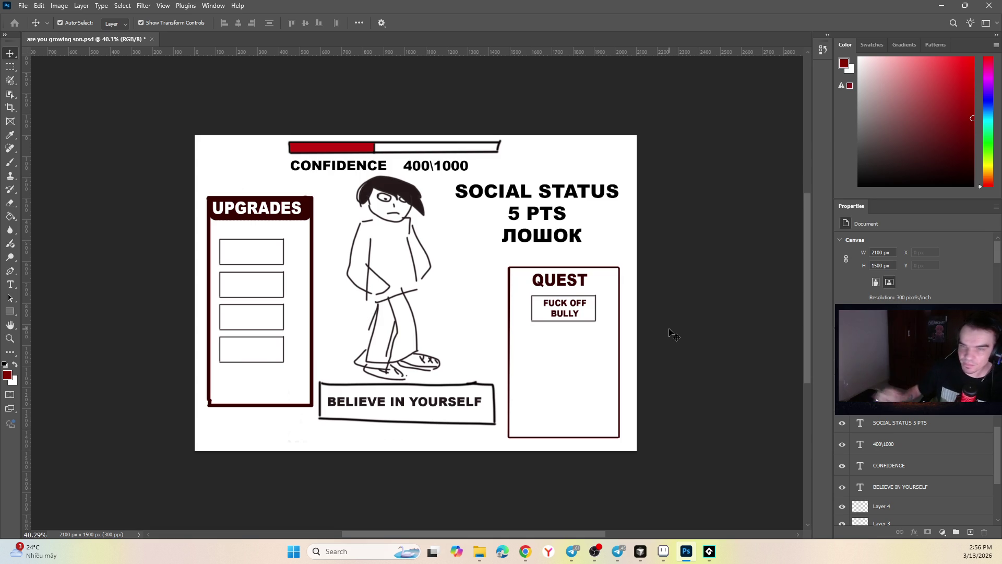
Step: Select the three upgrade slot boxes and try a free transform on the third, leaving it unchanged
click(525, 551)
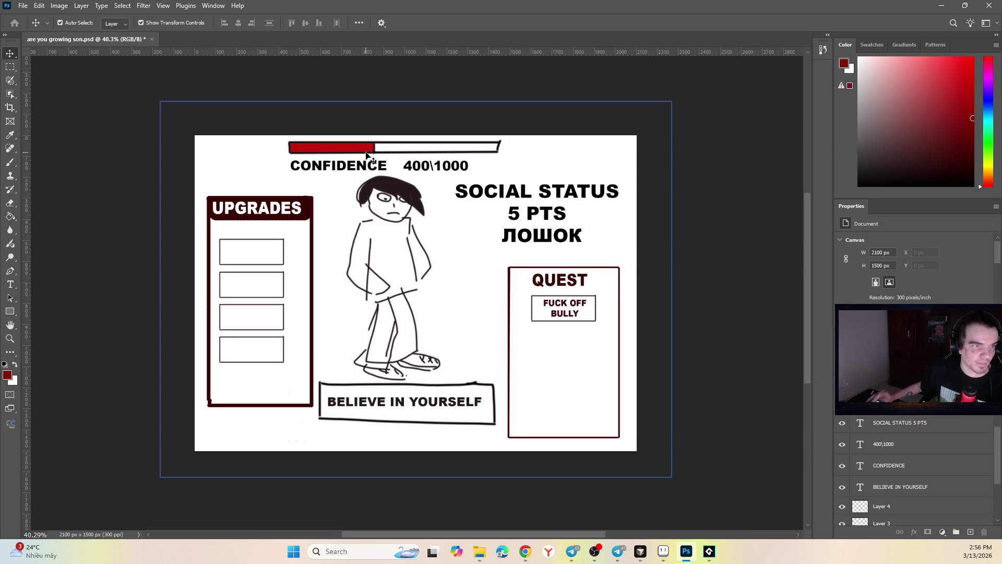
click(257, 253)
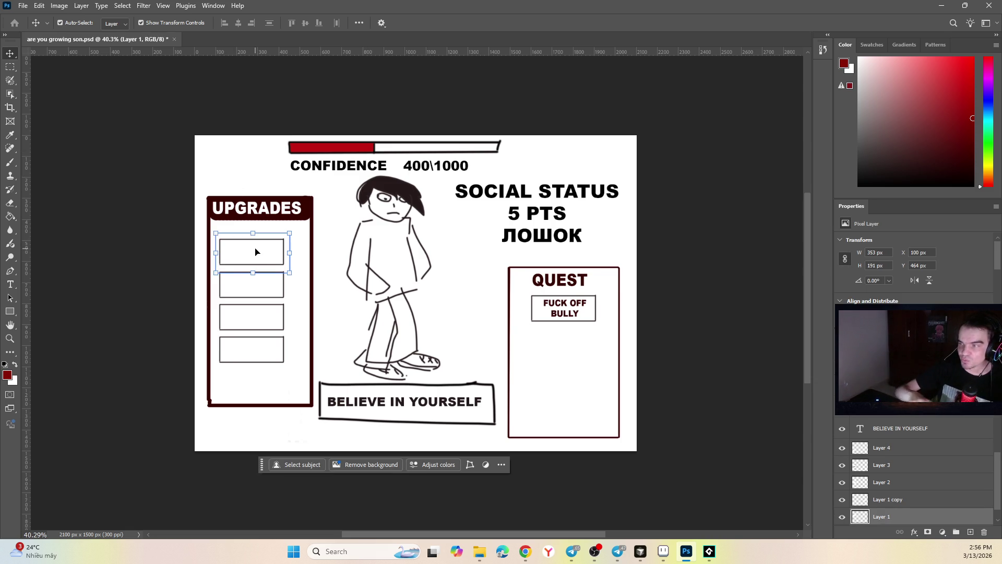
click(251, 286)
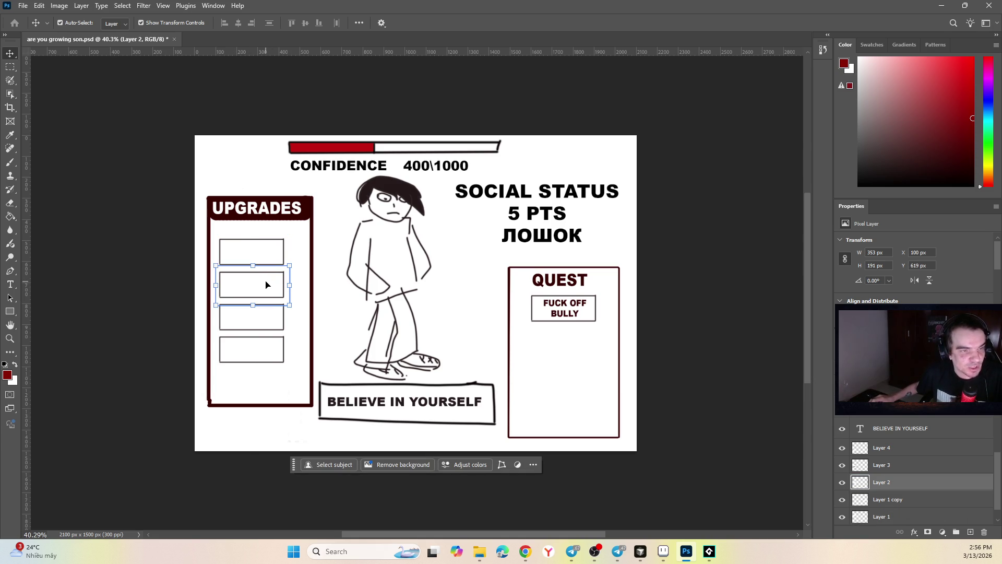
click(264, 306)
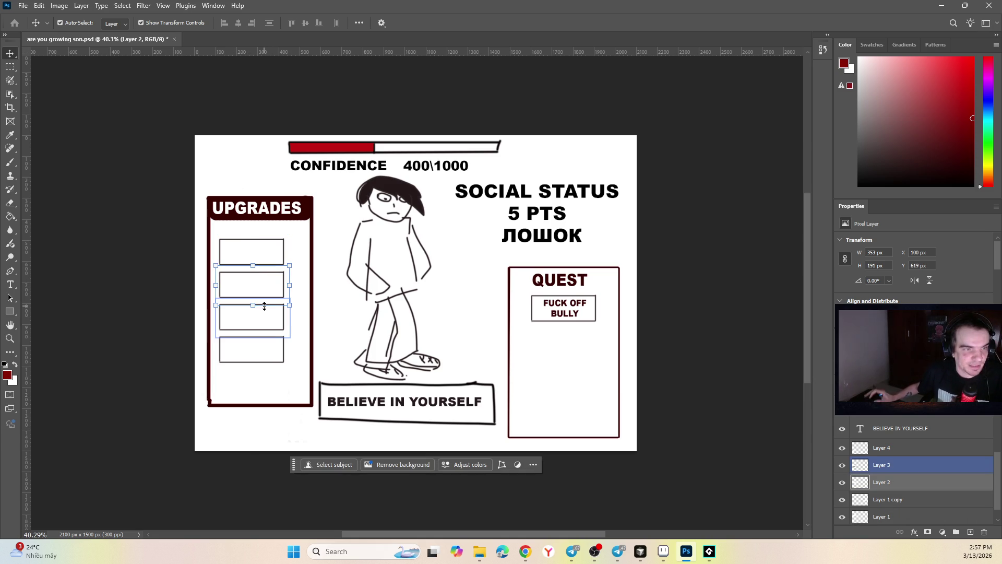
key(ctrl+t)
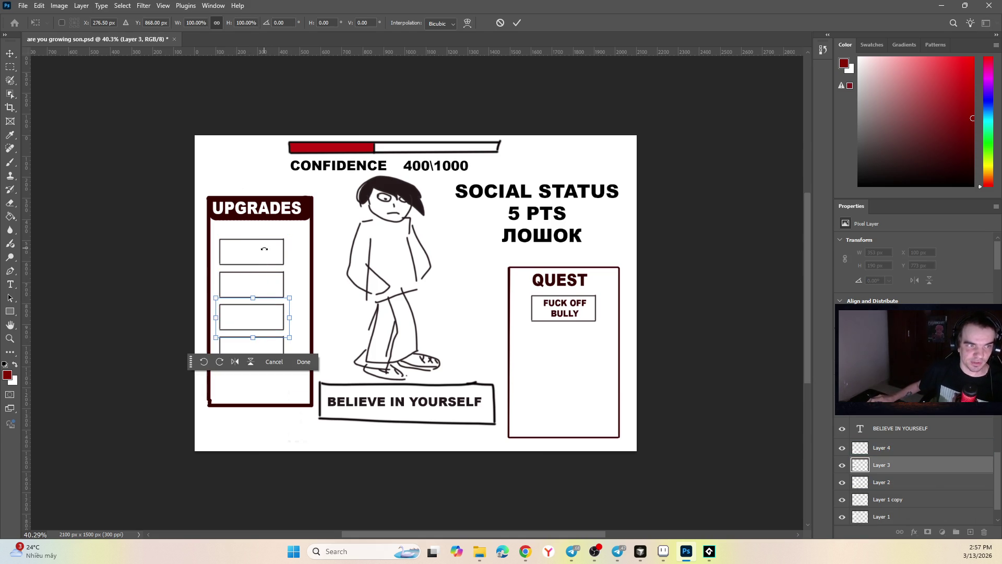
key(Return)
Step: Try moving the FUCK OFF BULLY quest text down, then undo so it stays in its box
click(364, 220)
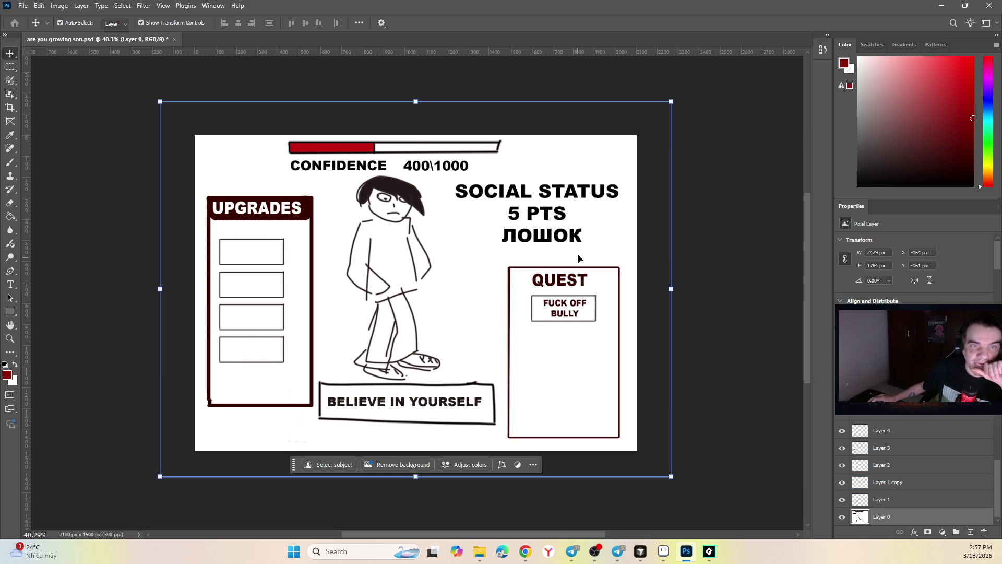
click(578, 310)
key(ctrl+t)
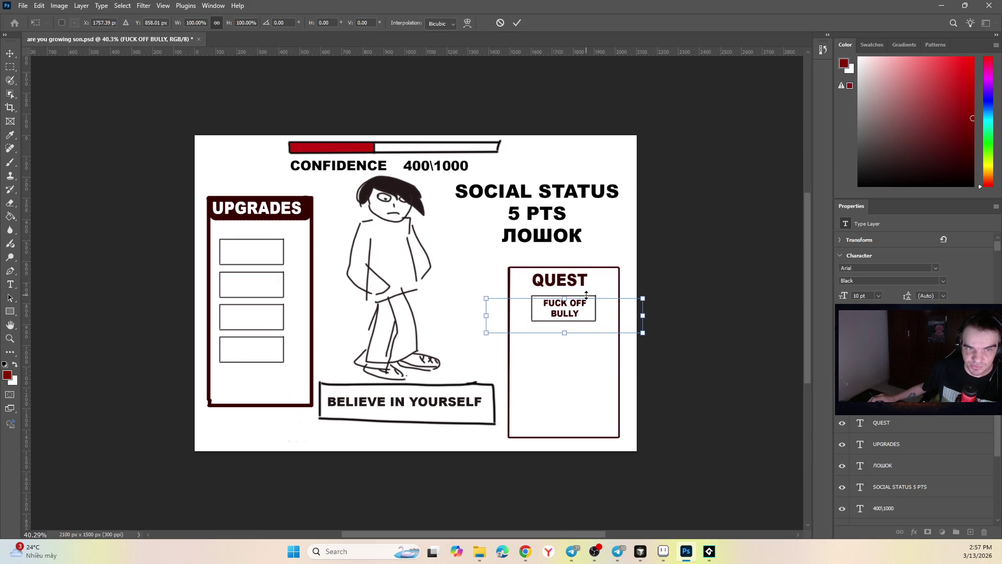
drag(605, 314, 607, 331)
key(ctrl+z)
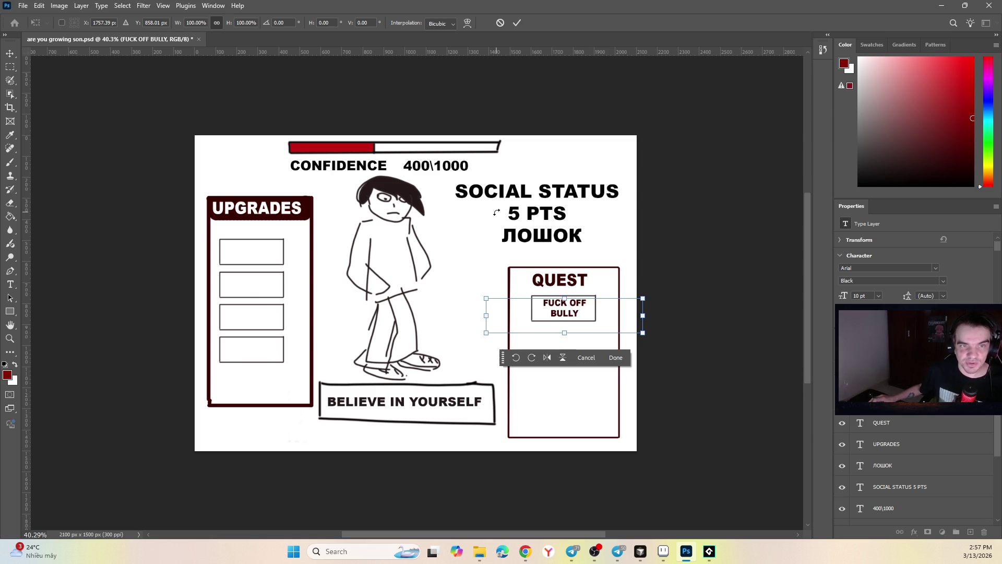
key(Return)
click(563, 165)
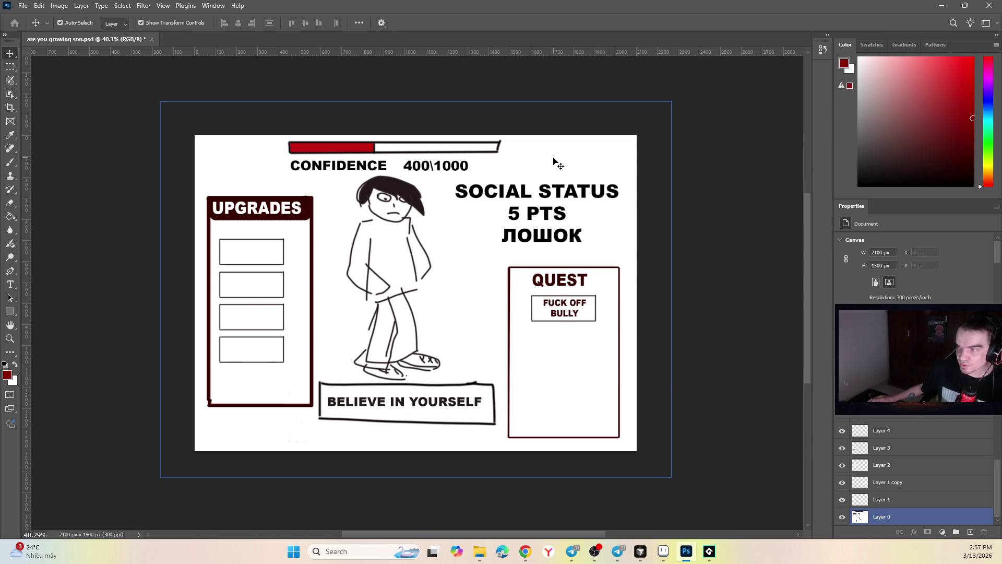
click(571, 205)
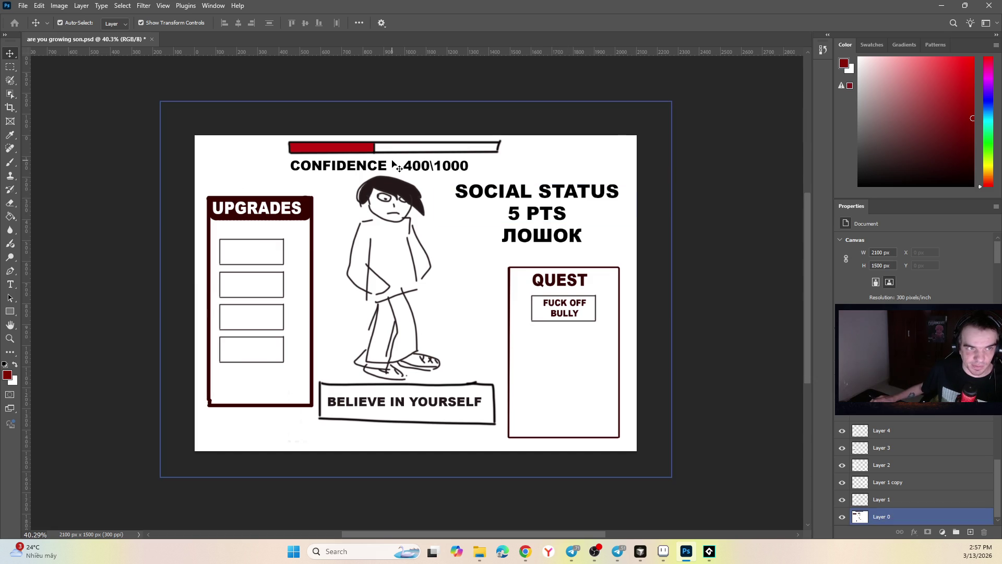
click(371, 159)
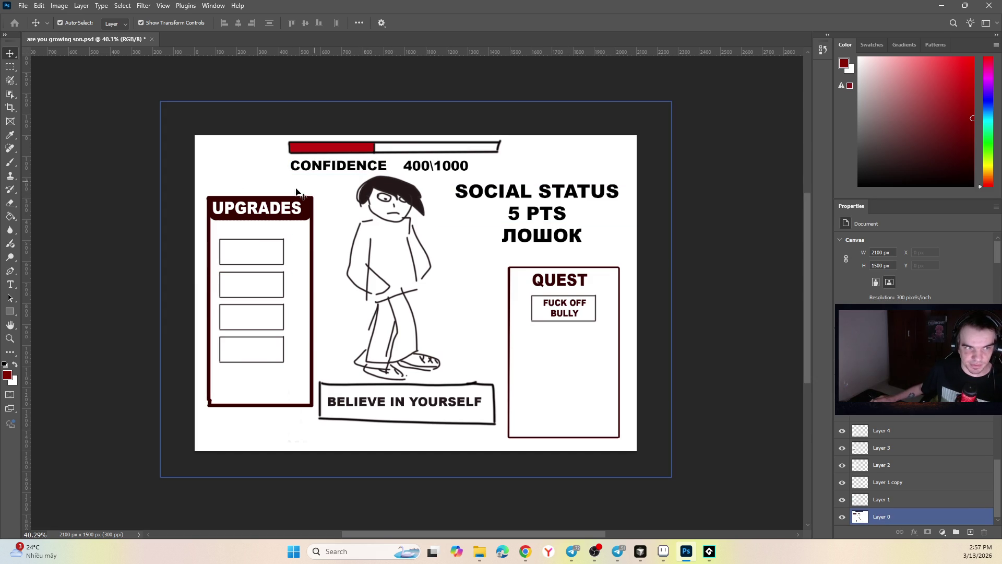
click(673, 527)
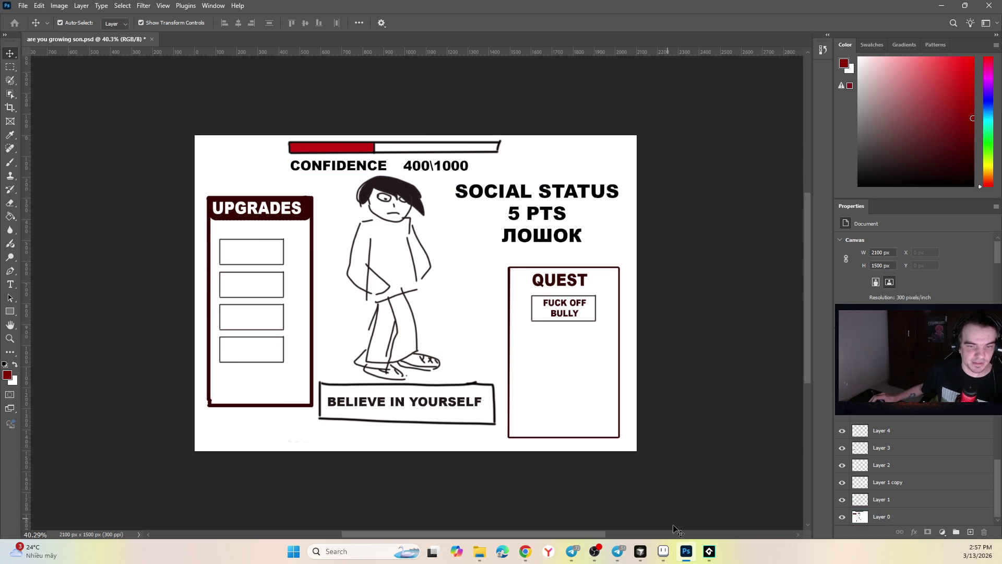
Step: Switch via GameMaker to the button sprites in Aseprite and cycle through the sprite tabs
mouse_move(709, 551)
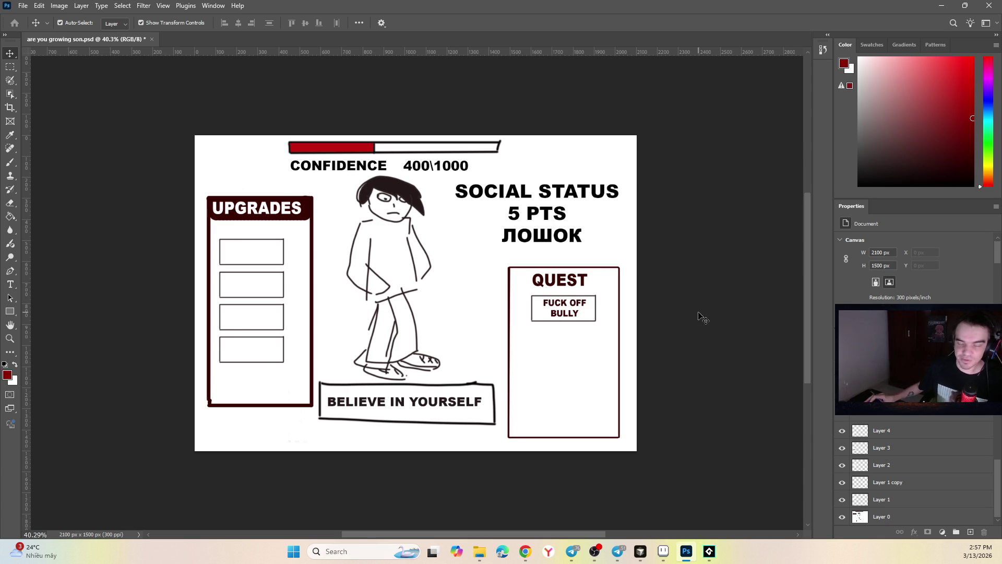
click(709, 551)
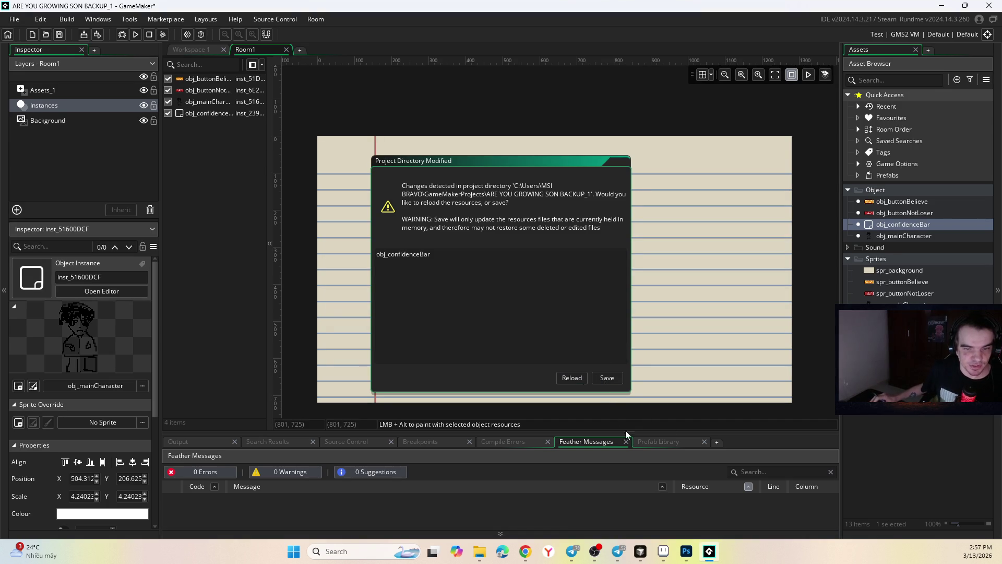
mouse_move(601, 554)
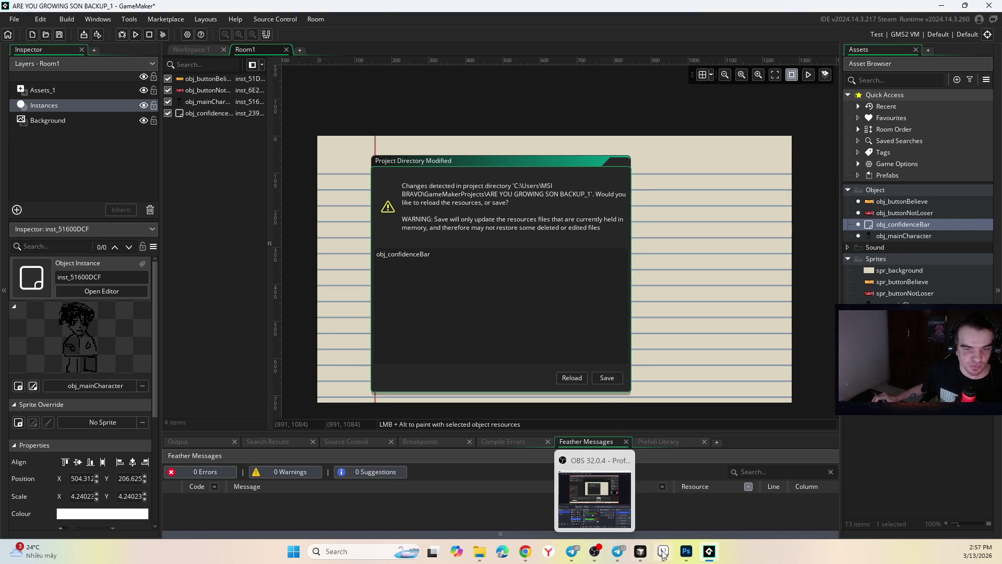
click(663, 551)
key(ctrl+Tab)
key(ctrl+Tab)
key(ctrl+Tab)
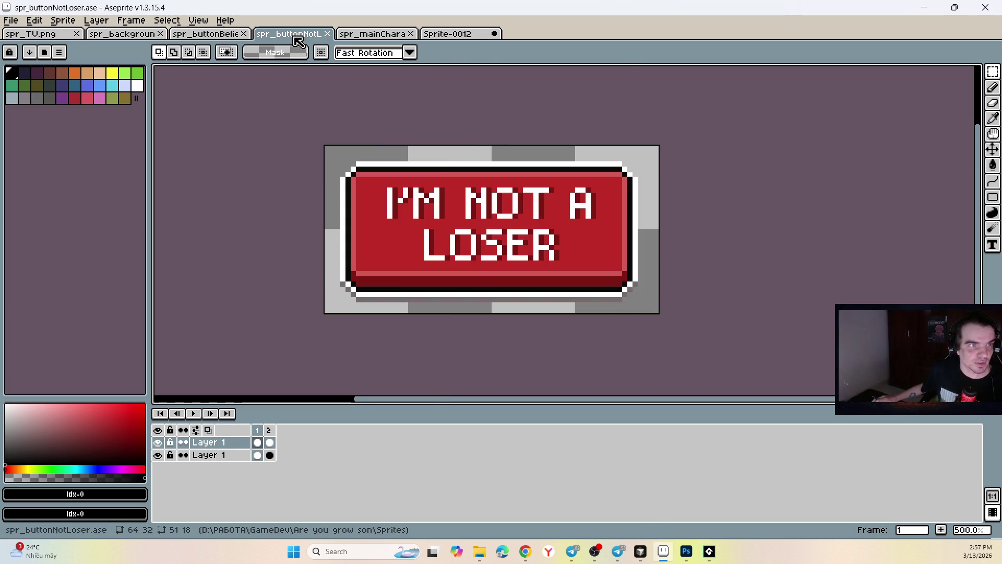
Step: Zoom around the TV-framed Sprite-0012, then return to the Photoshop mockup
scroll(521, 261, up, 1)
scroll(521, 261, down, 1)
scroll(520, 245, down, 1)
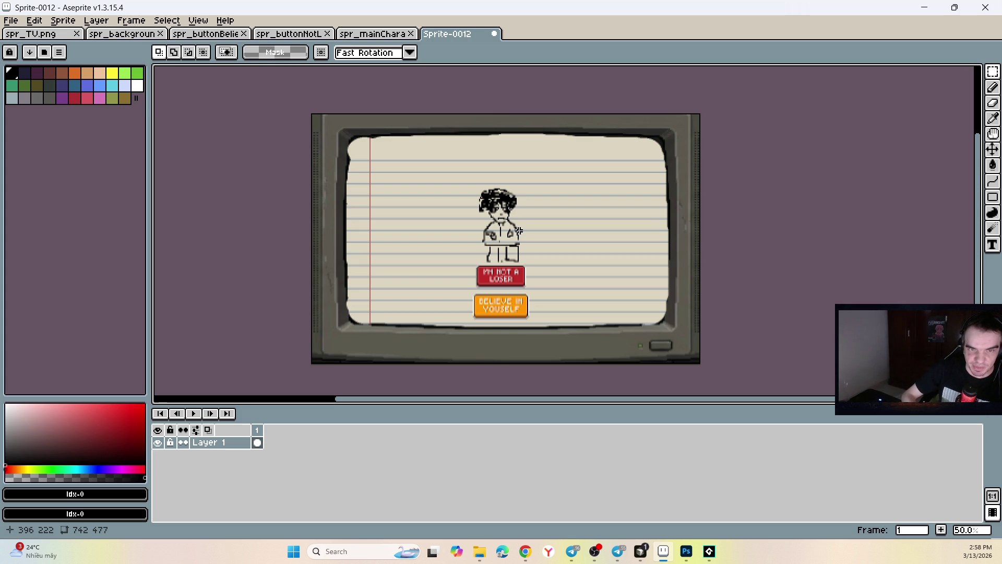
click(663, 550)
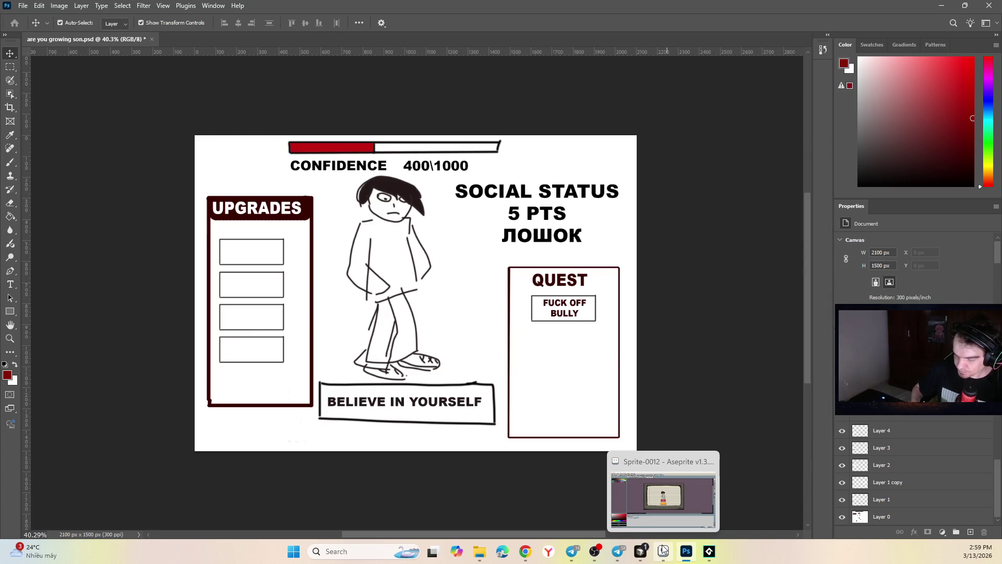
click(525, 551)
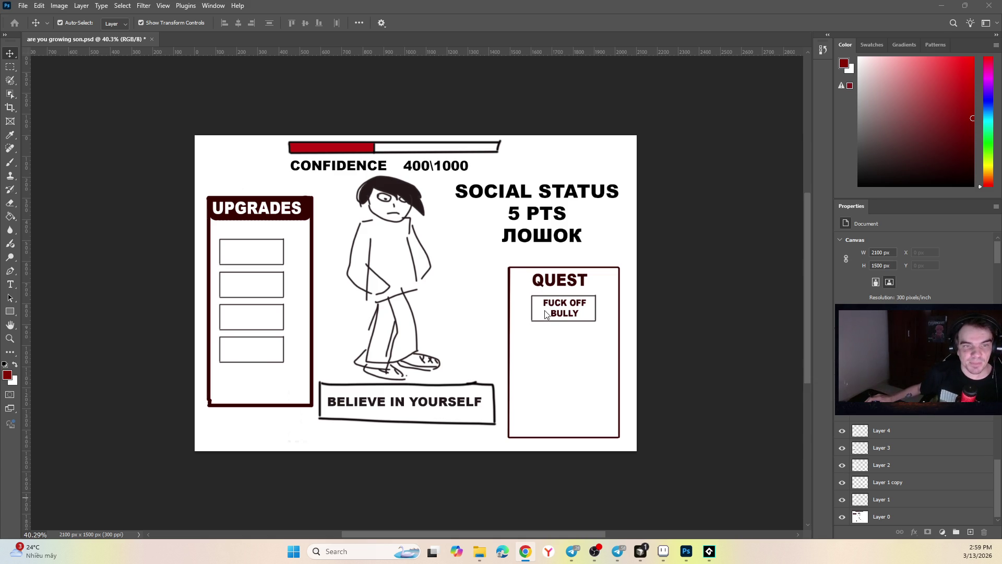
scroll(556, 282, up, 2)
drag(571, 281, 440, 330)
Step: Retype the copied QUEST title as '12% SUCCES'
double_click(436, 272)
text(12)
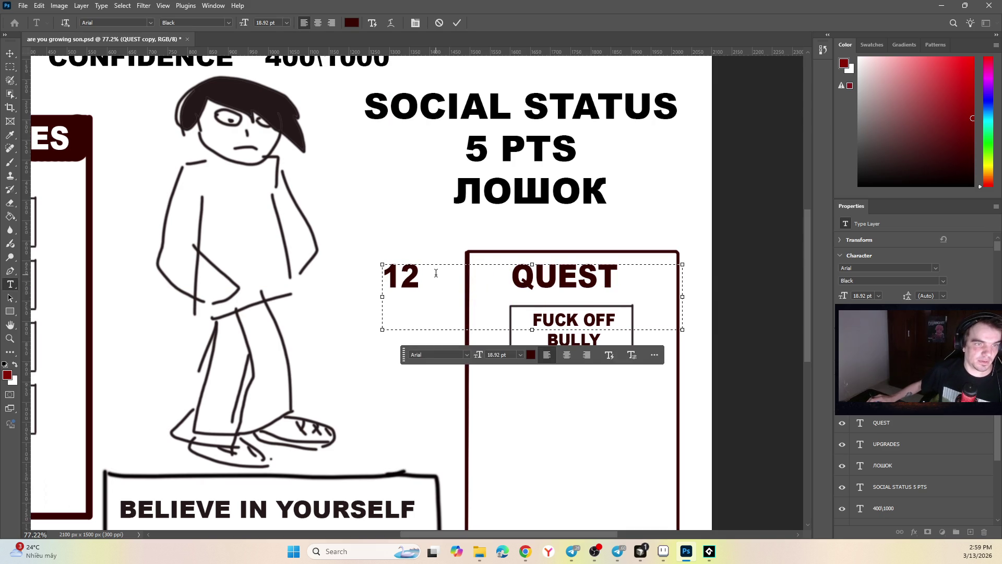
text(;)
key(BackSpace)
text(%ыгс)
key(BackSpace)
key(BackSpace)
key(BackSpace)
text(ыг)
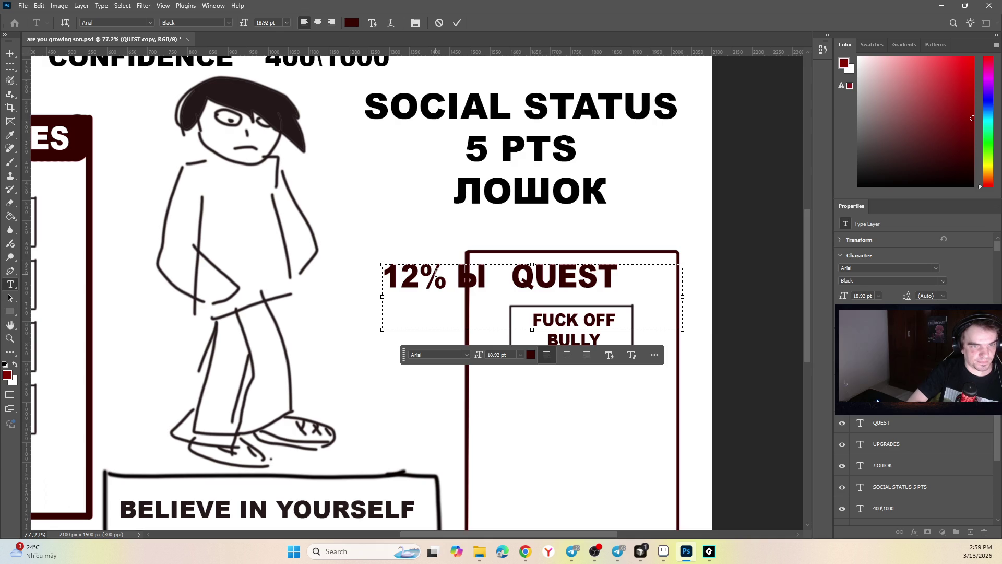
key(BackSpace)
key(BackSpace)
text($U)
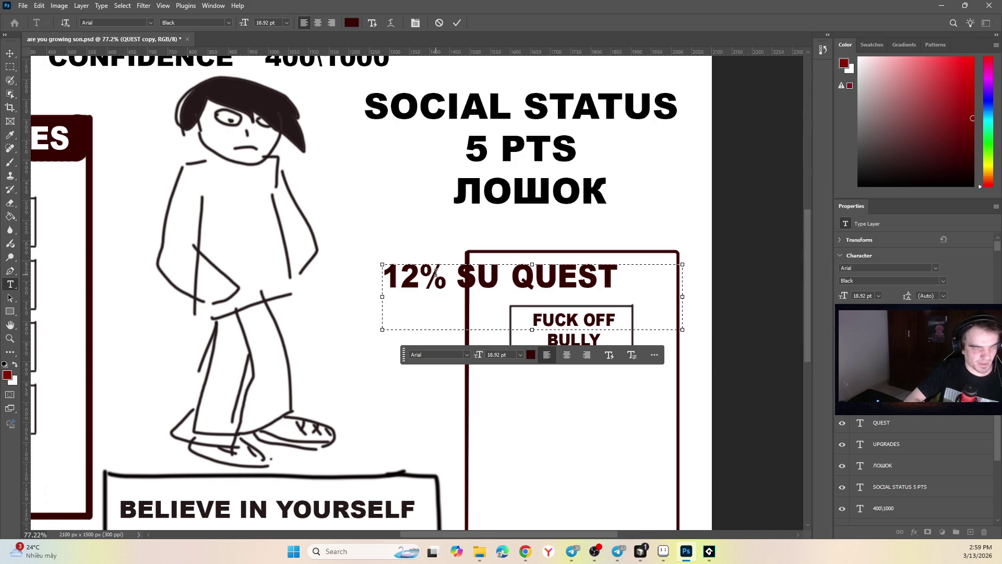
text(CCE)
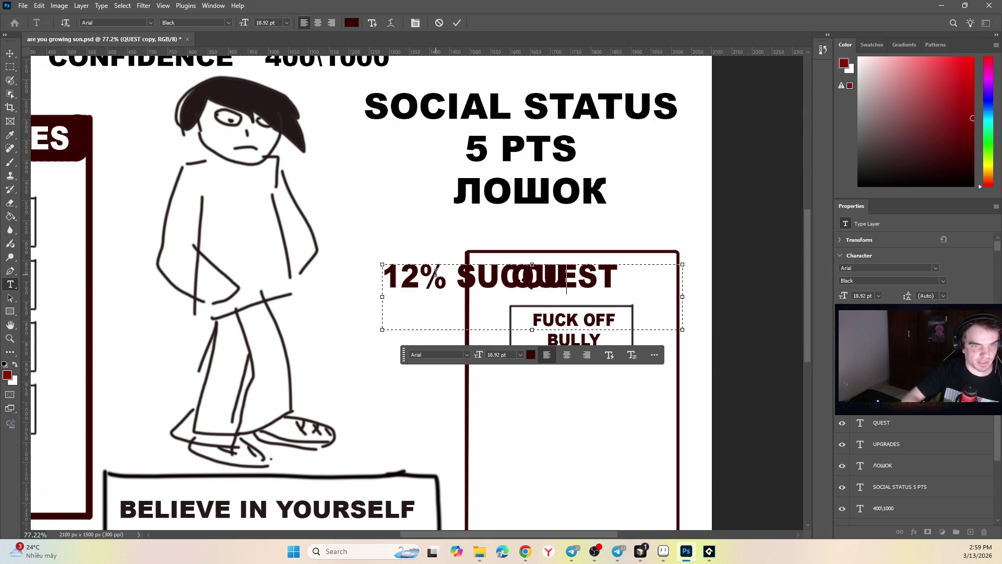
text(S)
key(ctrl+Return)
Step: Move the 12% SUCCES text left and down and shrink it
key(v)
mouse_move(430, 275)
mouse_down()
mouse_move(285, 290)
mouse_move(324, 324)
mouse_up()
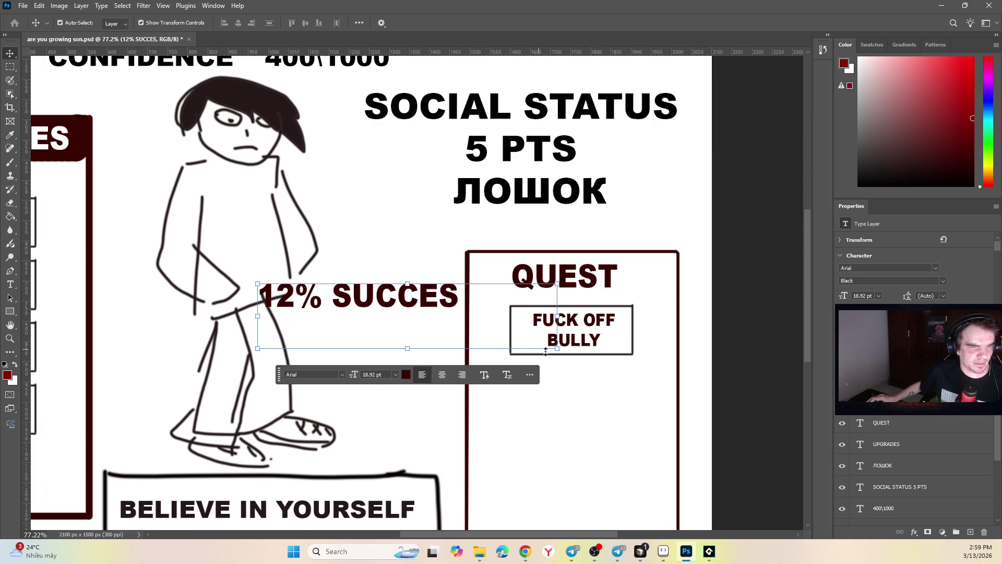
drag(557, 350, 454, 318)
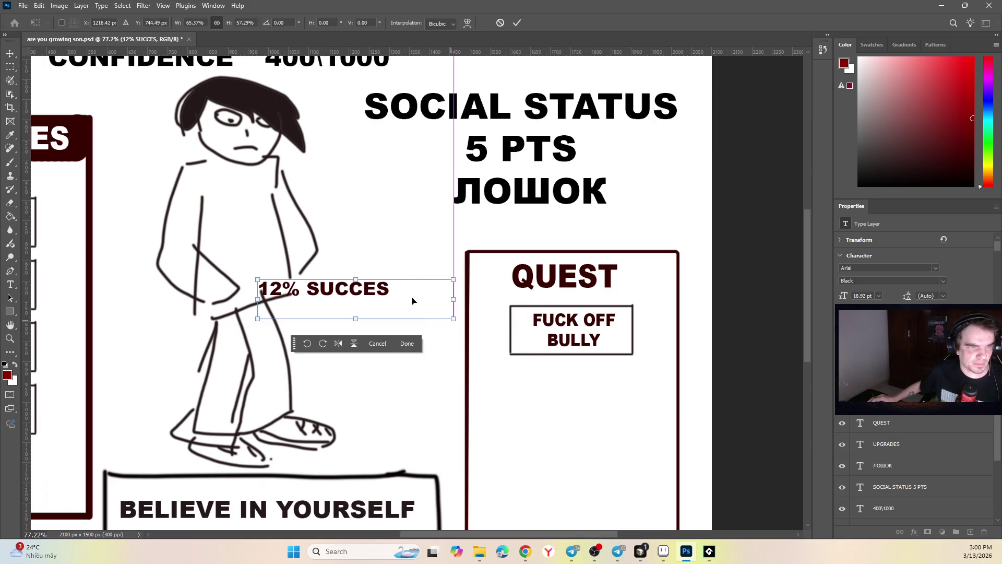
key(Return)
Step: Colour the 12% SUCCES text red and nudge it slightly right
double_click(391, 297)
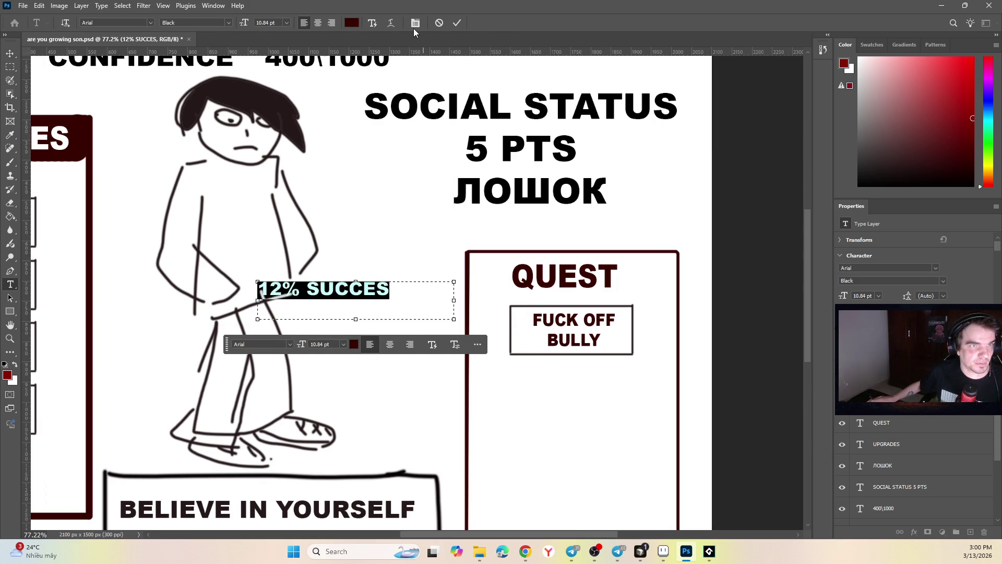
click(359, 23)
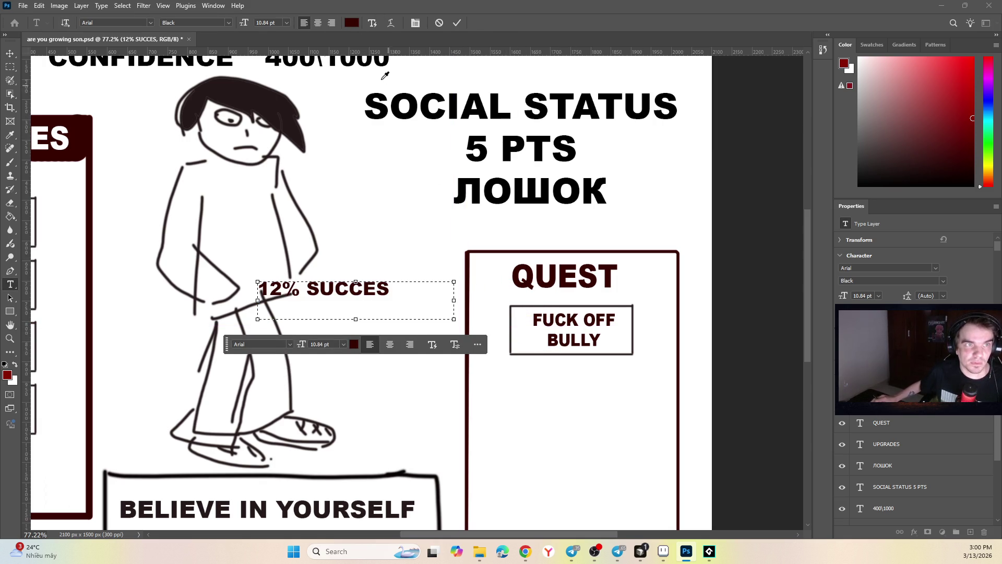
click(392, 287)
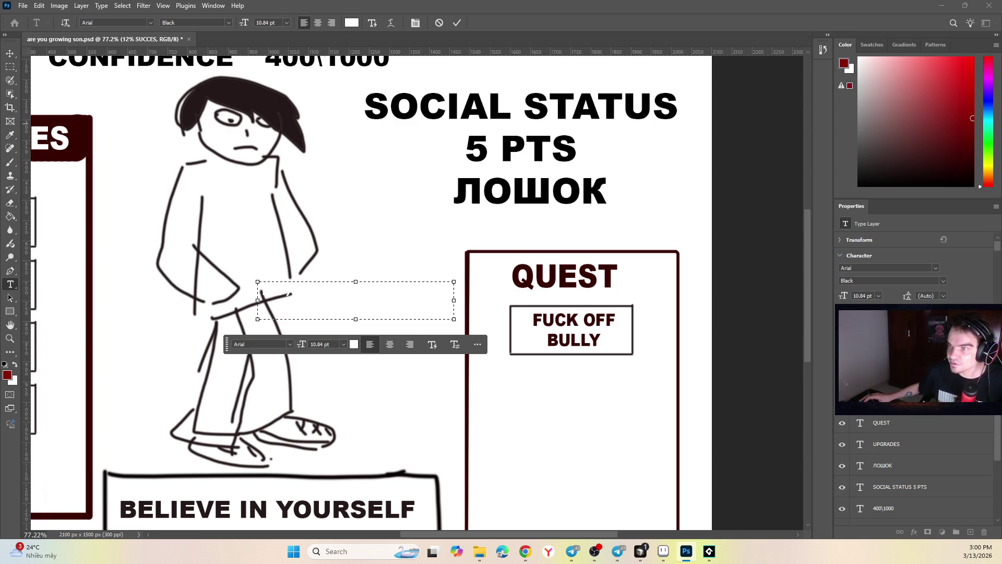
key(ctrl+z)
key(ctrl+a)
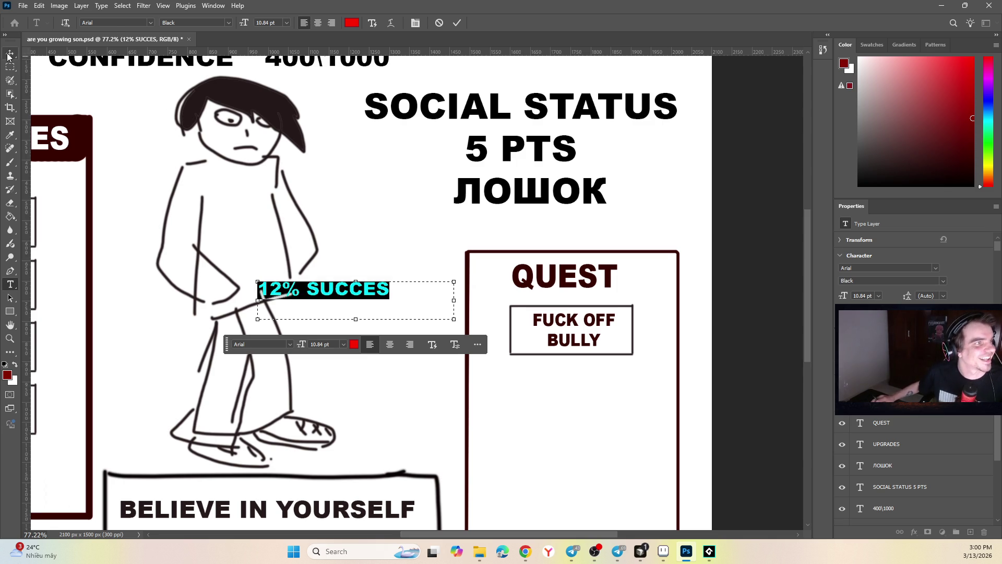
click(9, 54)
drag(364, 289, 385, 290)
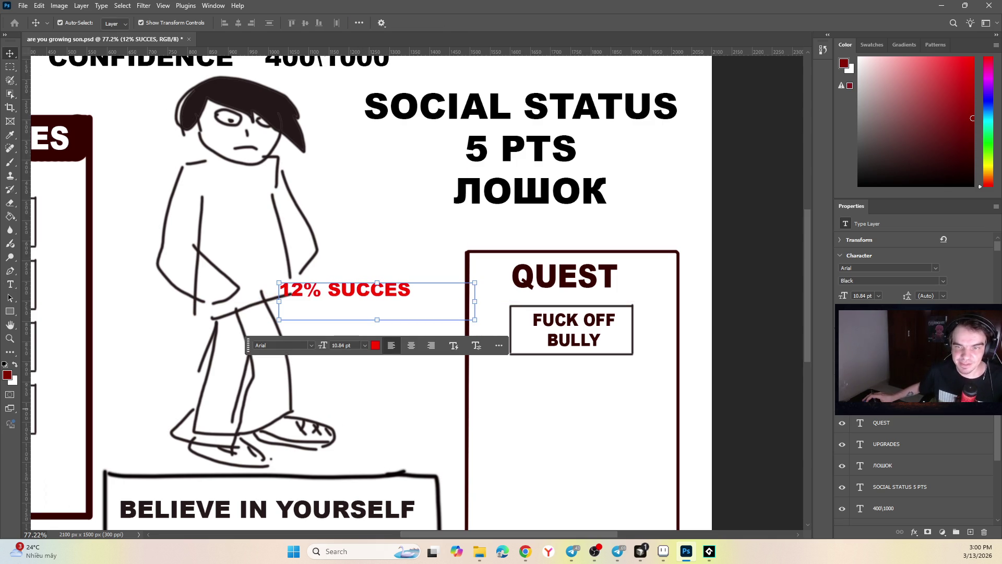
Step: Convert the label to point text, place it below the boxed button and widen it
click(996, 317)
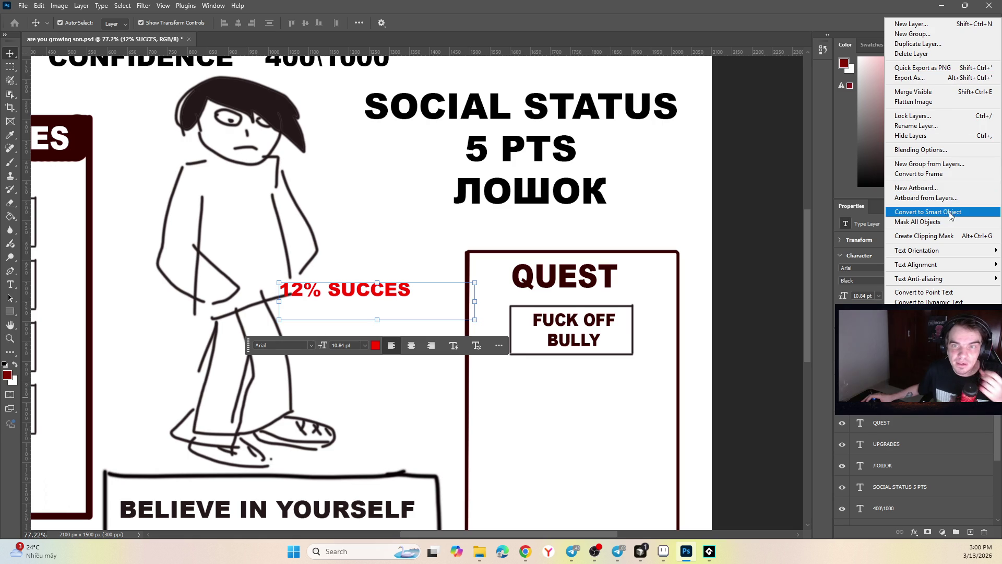
click(949, 294)
mouse_move(375, 288)
mouse_down()
mouse_move(599, 362)
mouse_move(501, 330)
mouse_move(476, 330)
mouse_move(521, 358)
mouse_move(472, 349)
mouse_move(610, 297)
mouse_move(604, 360)
mouse_move(587, 350)
mouse_up()
key(ctrl+t)
scroll(604, 359, up, 5)
drag(436, 353, 412, 353)
drag(517, 355, 521, 355)
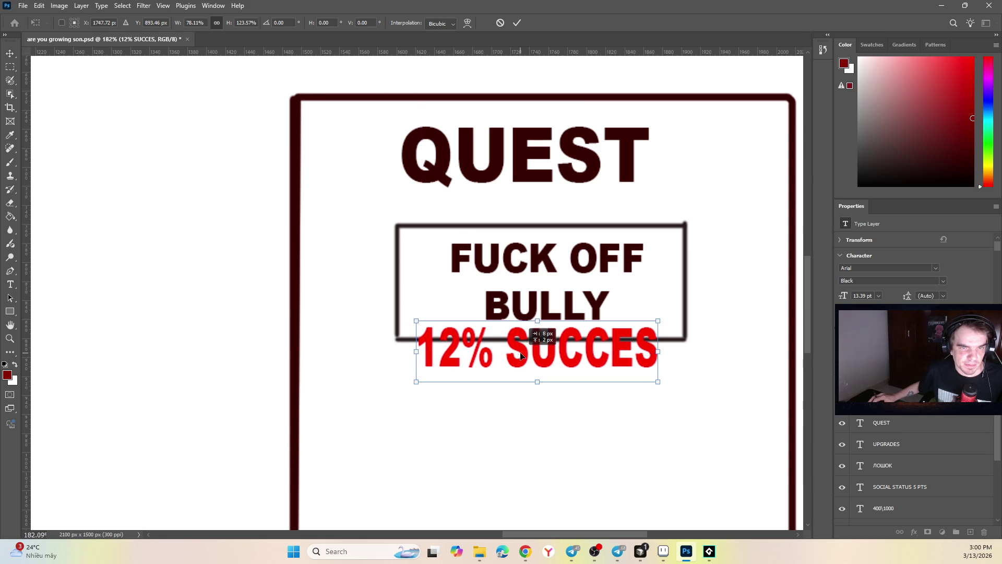
key(Return)
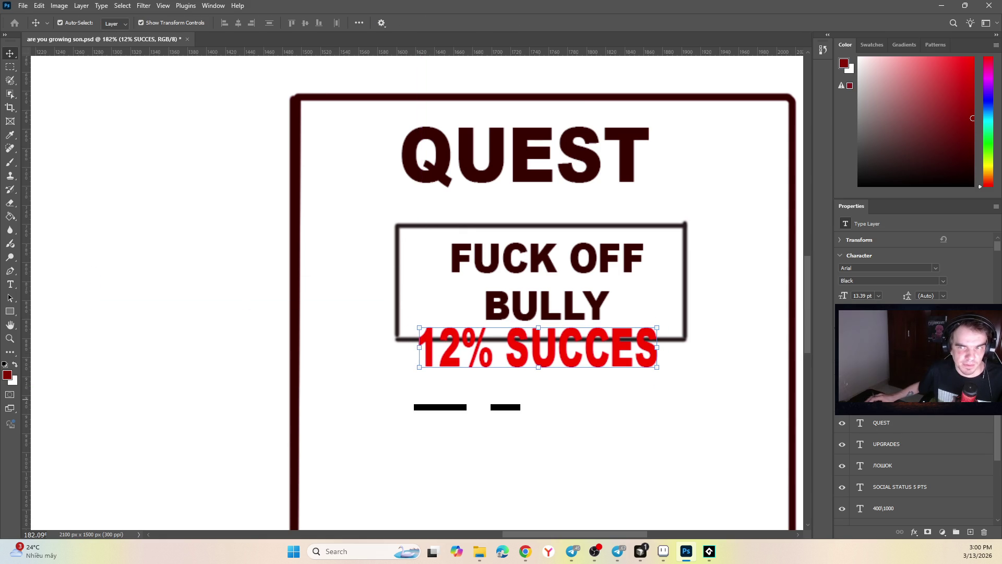
Step: Add a drop shadow to the label, widen it again and merge it down
key(h)
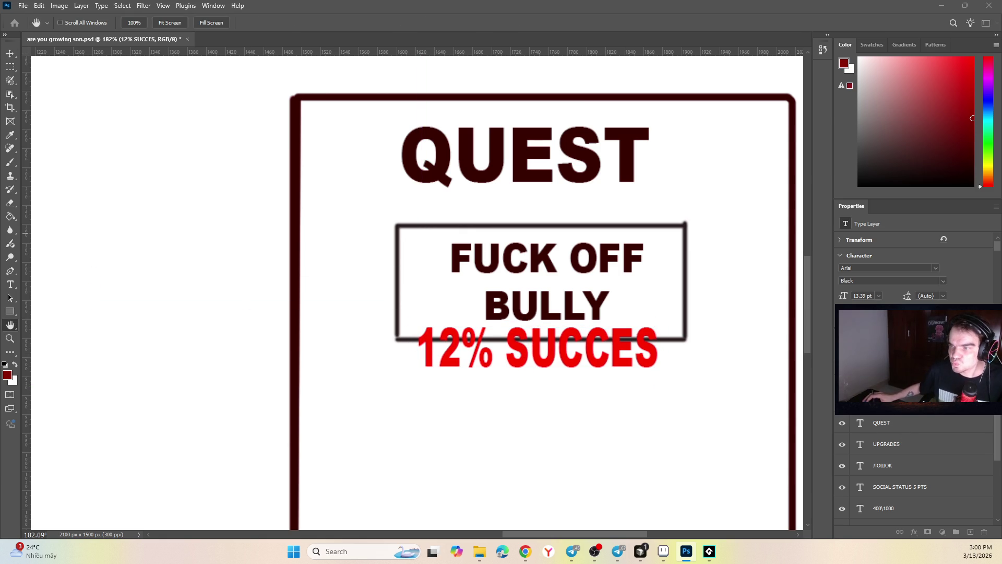
key(ctrl+z)
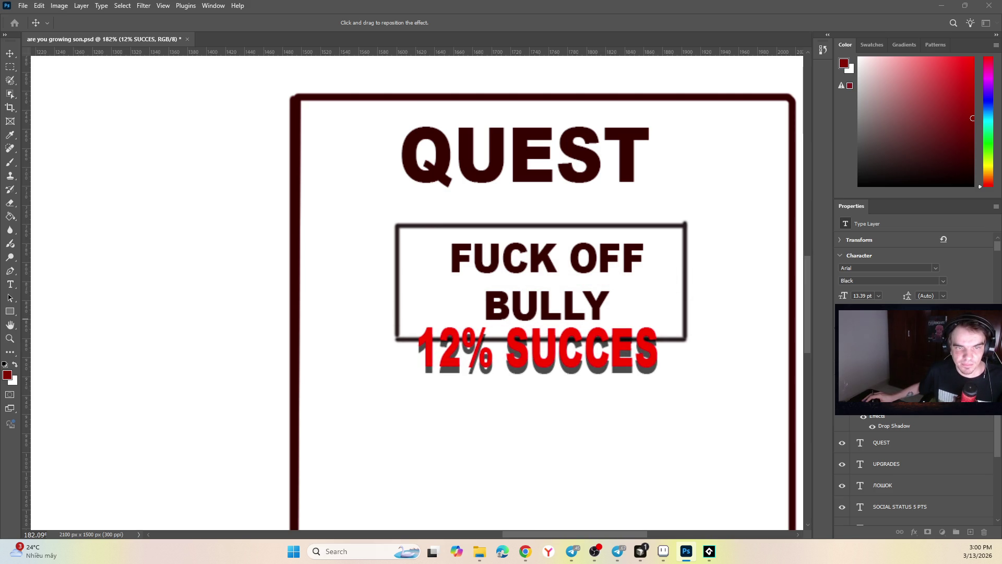
key(Return)
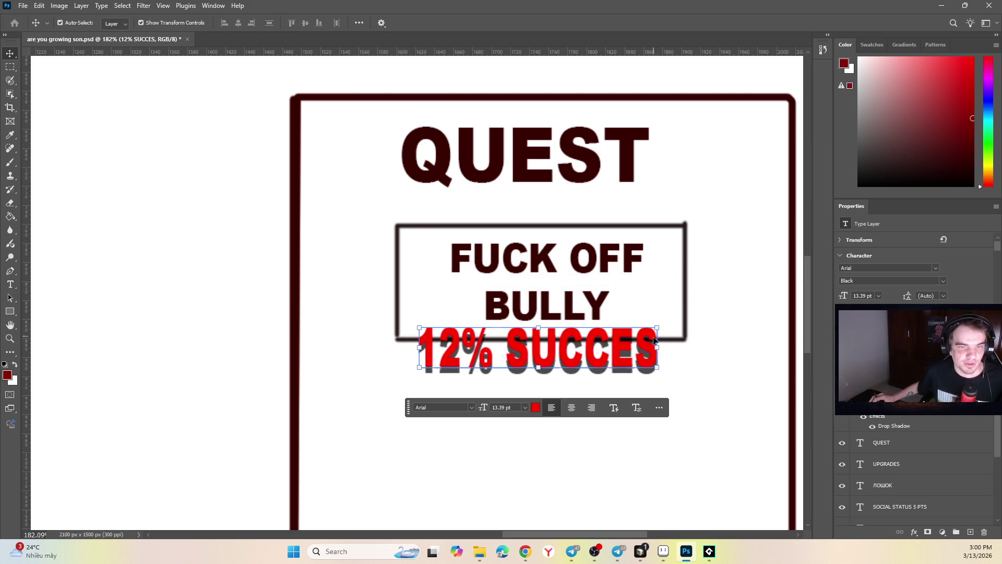
mouse_move(662, 351)
mouse_down()
mouse_move(673, 347)
mouse_move(633, 349)
mouse_move(635, 339)
mouse_up()
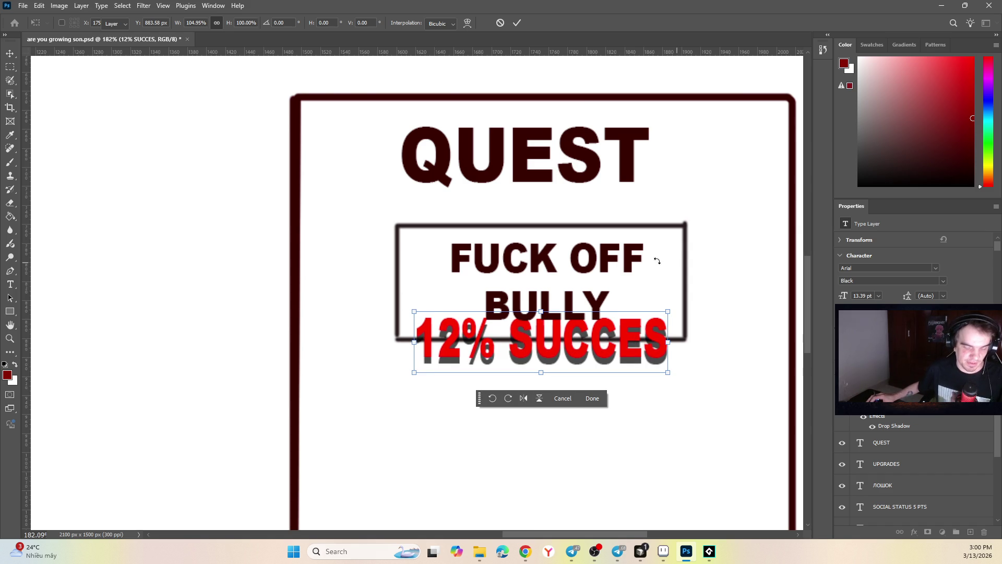
key(Return)
key(ctrl+e)
scroll(397, 221, down, 5)
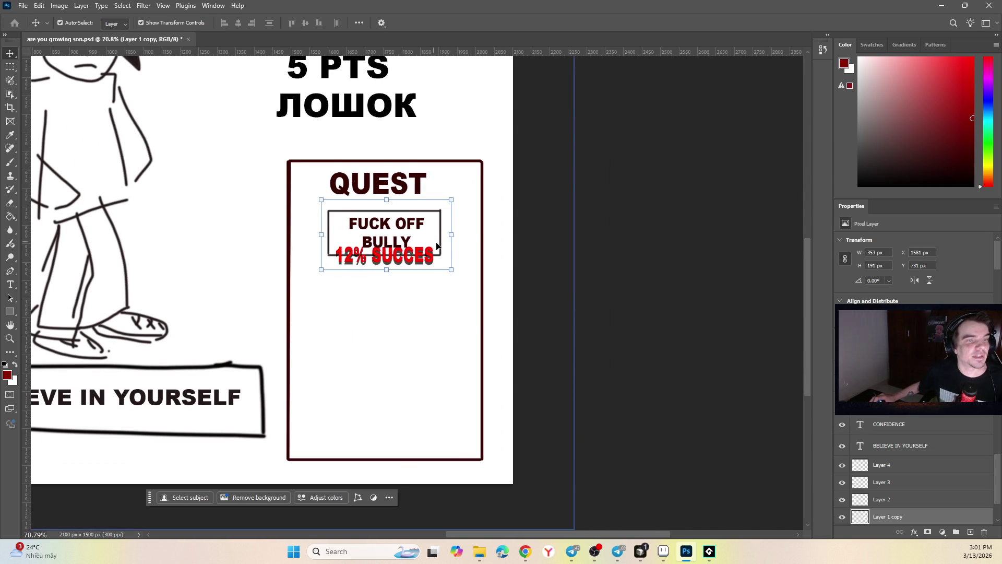
click(194, 163)
key(h)
mouse_move(201, 156)
mouse_down()
mouse_move(324, 208)
mouse_move(422, 218)
mouse_up()
key(ctrl+s)
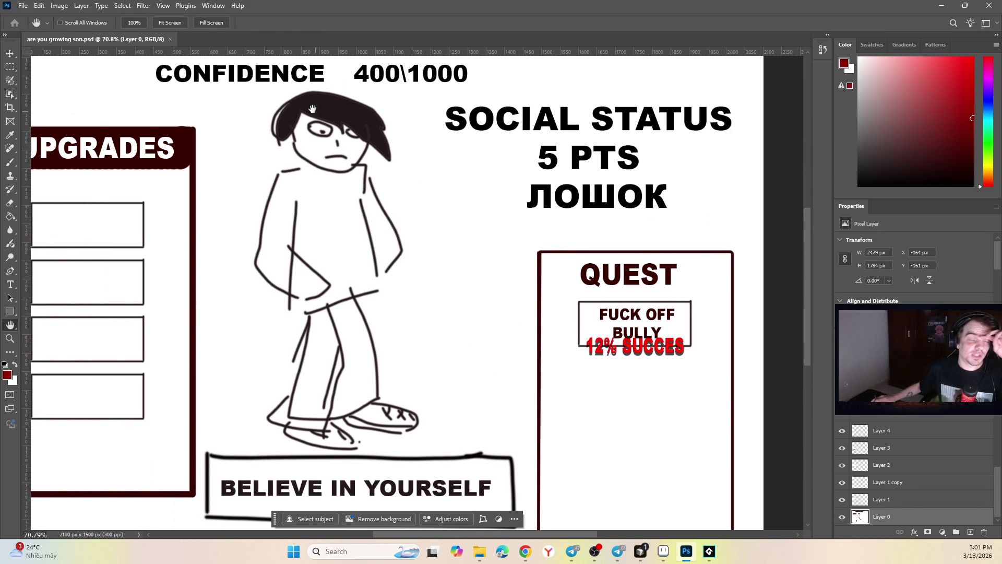
drag(421, 157, 445, 242)
mouse_move(546, 295)
mouse_down()
mouse_move(528, 277)
mouse_move(528, 243)
mouse_up()
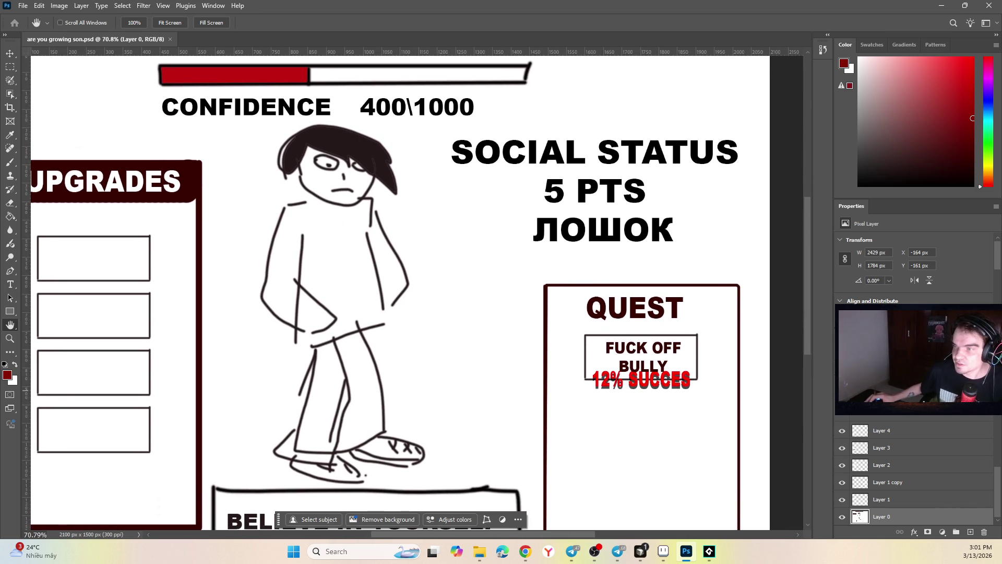
click(525, 551)
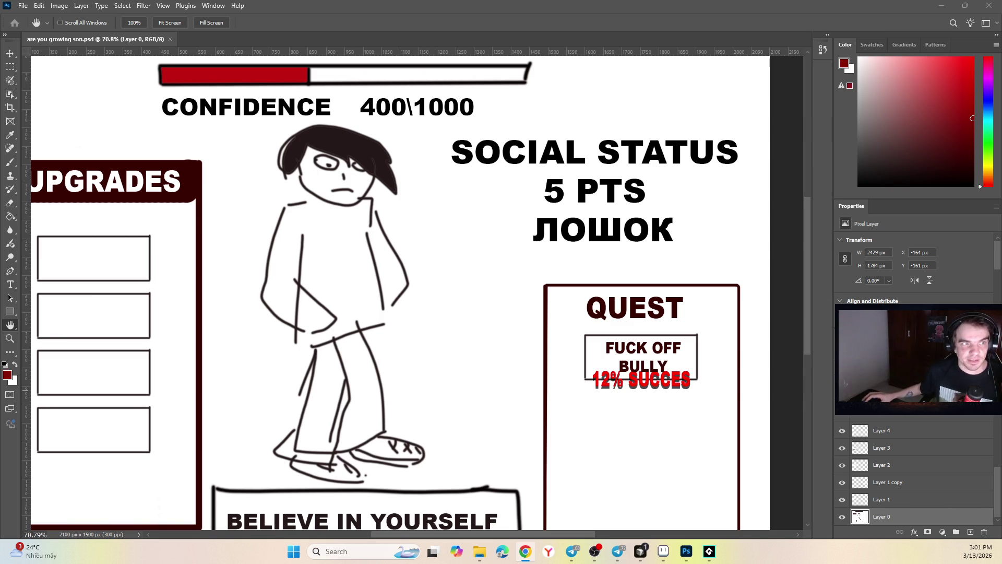
scroll(485, 153, down, 1)
scroll(485, 152, up, 2)
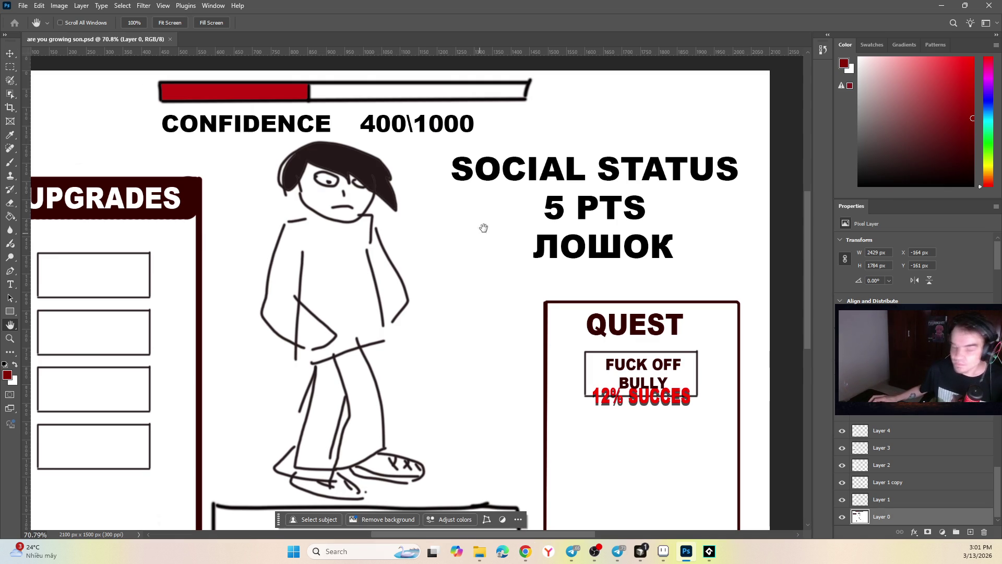
click(10, 54)
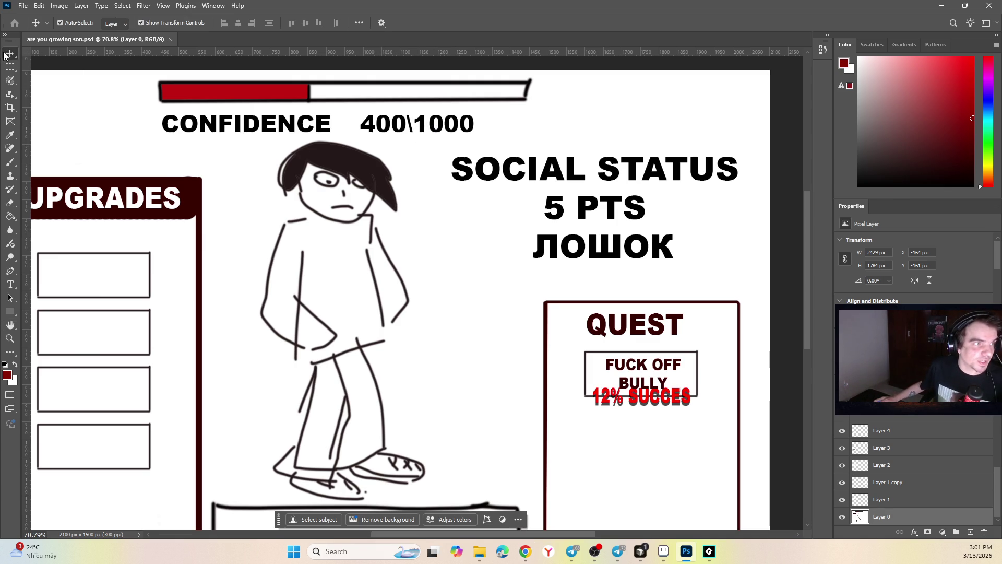
Step: Move the 400\1000 count right and shift the CONFIDENCE label slightly left
click(311, 126)
drag(406, 125, 529, 124)
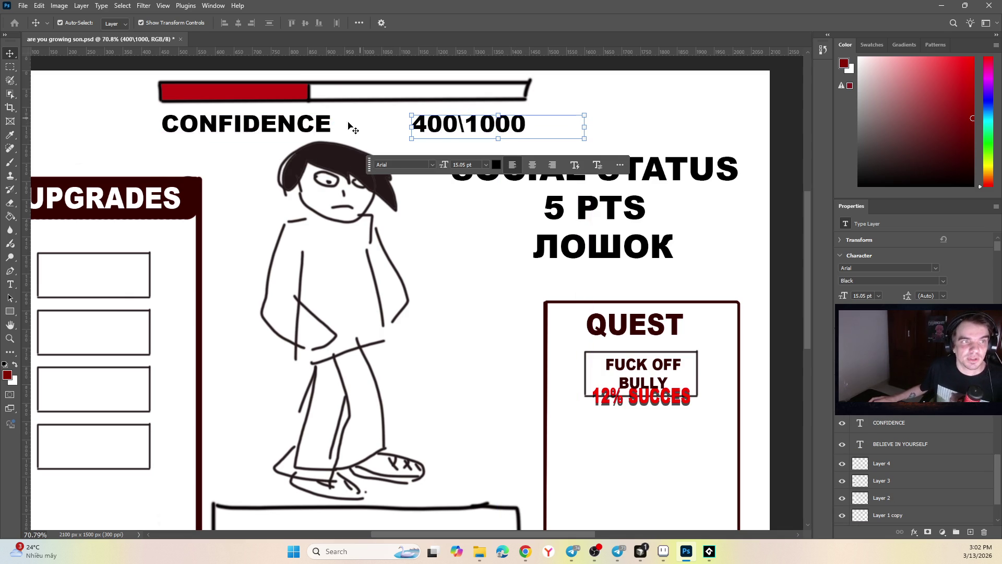
click(324, 127)
drag(324, 127, 319, 127)
click(163, 102)
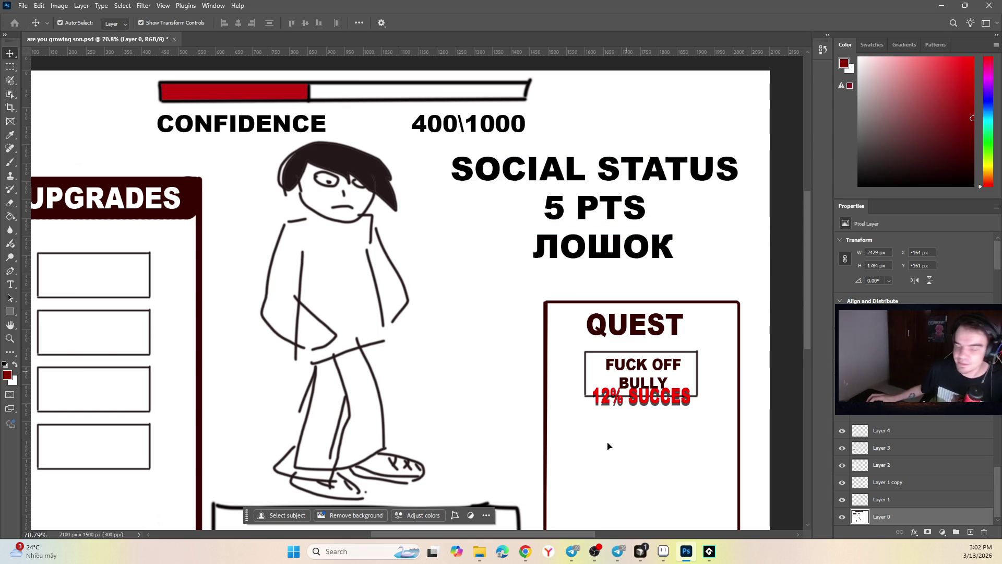
Step: Check Telegram, then return and zoom the mockup out to 48.8% to fit the window
click(618, 551)
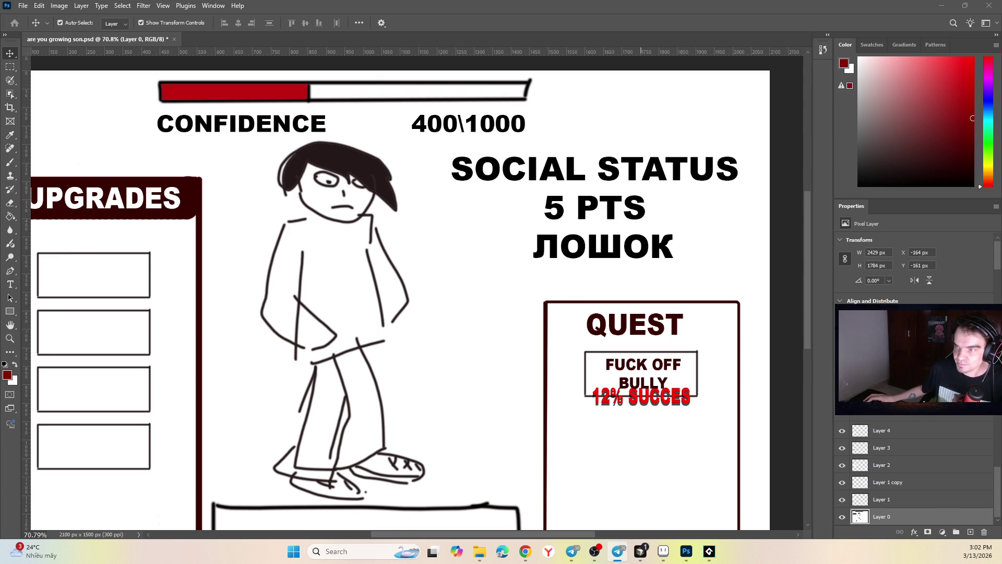
key(alt+Tab)
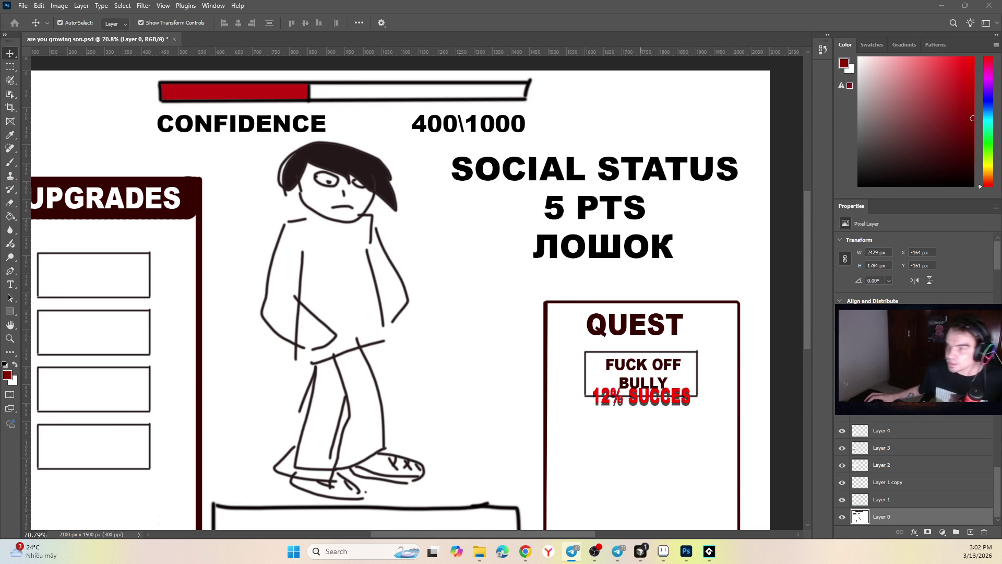
click(525, 552)
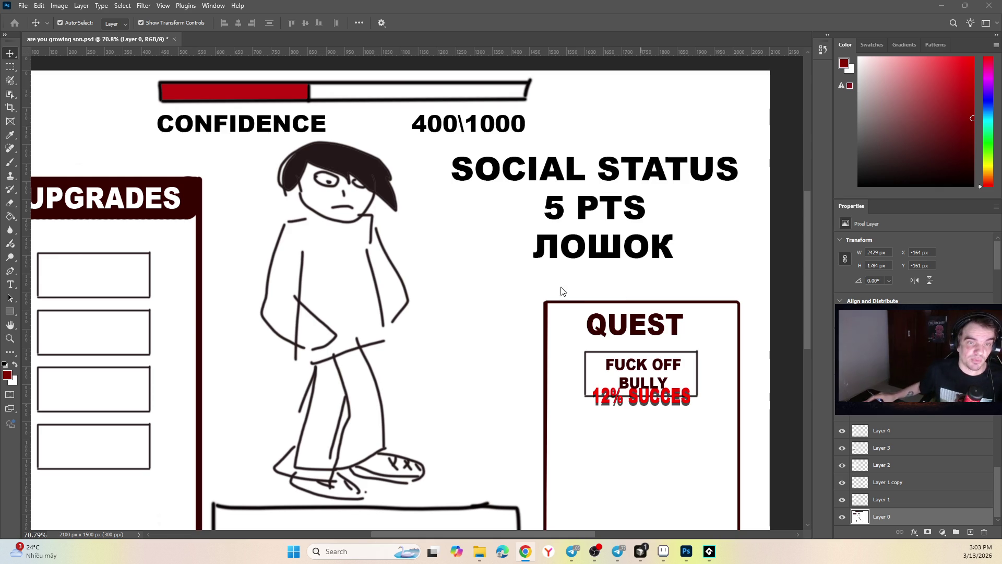
scroll(503, 290, down, 1)
scroll(503, 290, down, 2)
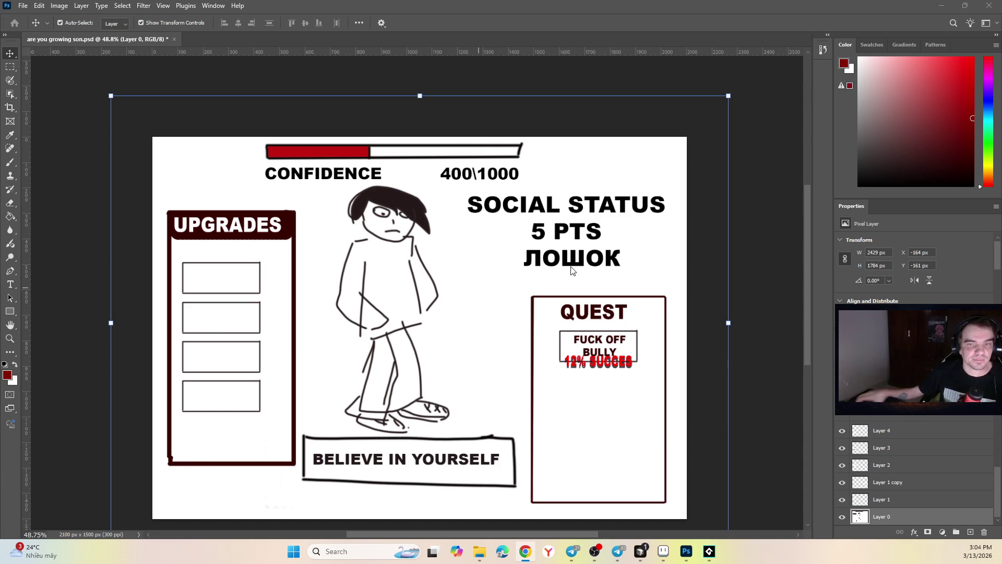
Step: Return to Photoshop, deselect Layer 0, then bring the TinyPlanets Chrome window forward
click(736, 263)
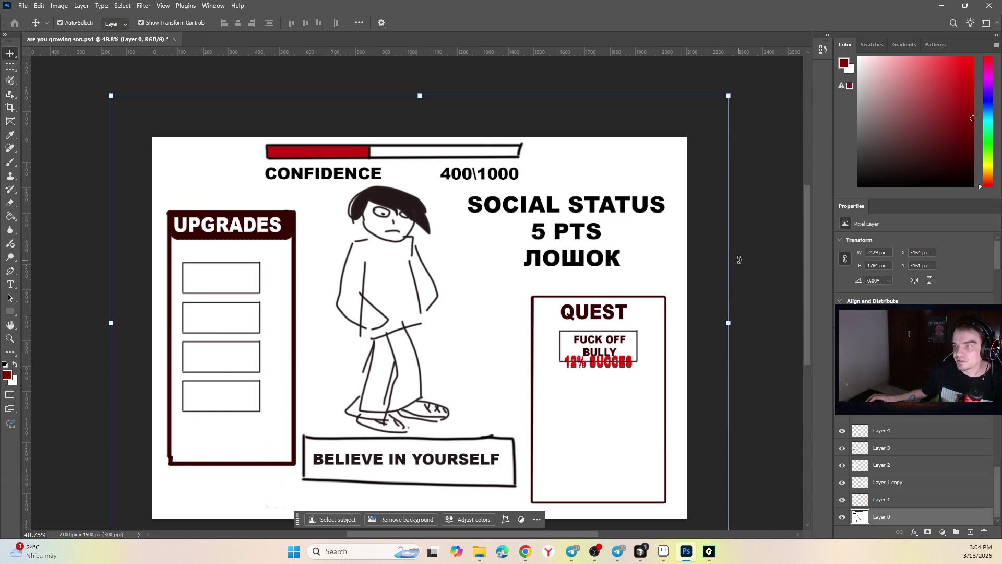
click(736, 232)
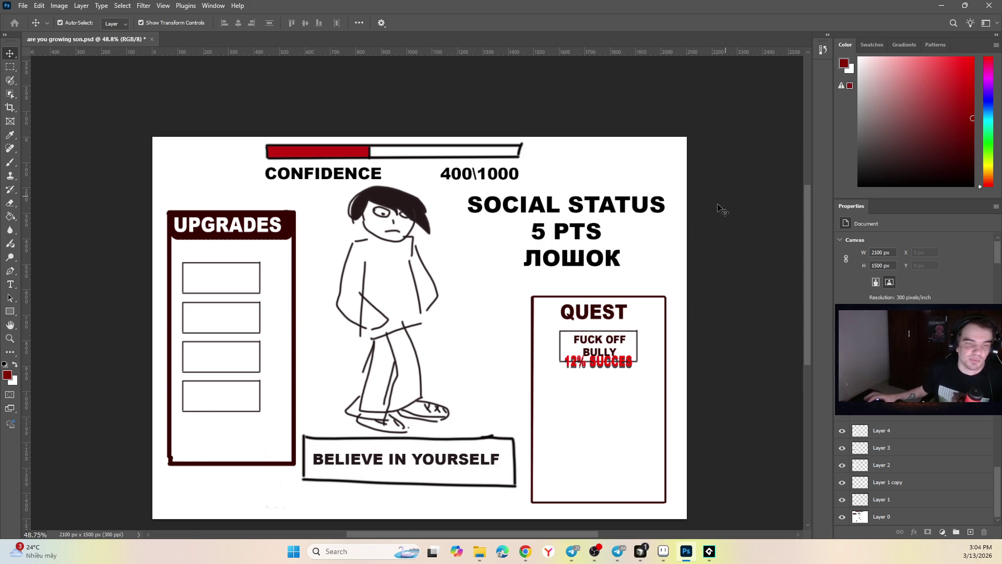
click(618, 551)
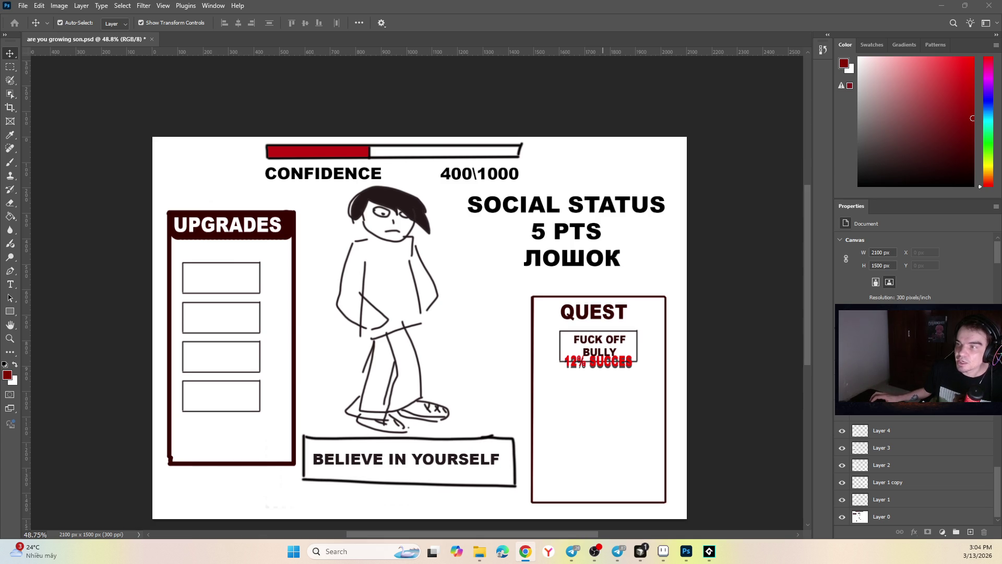
click(525, 551)
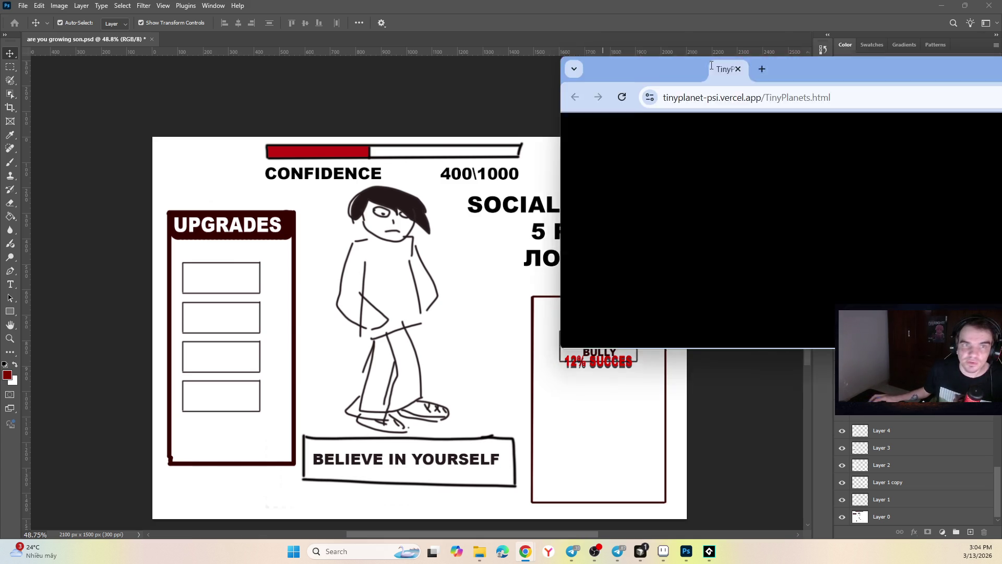
Step: Maximize the game window and plant the seed from the inventory in the pot
drag(464, 104, 291, 102)
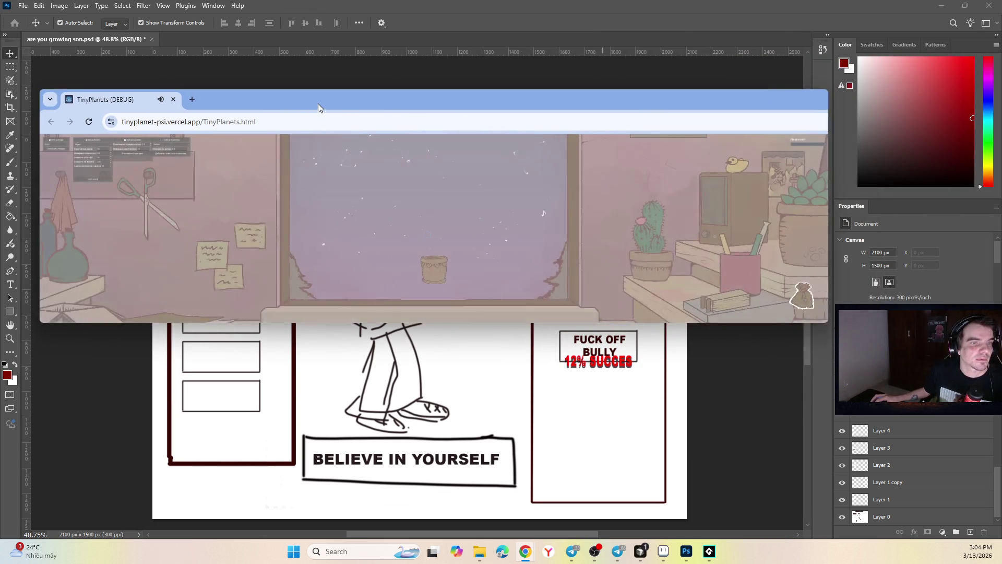
double_click(318, 103)
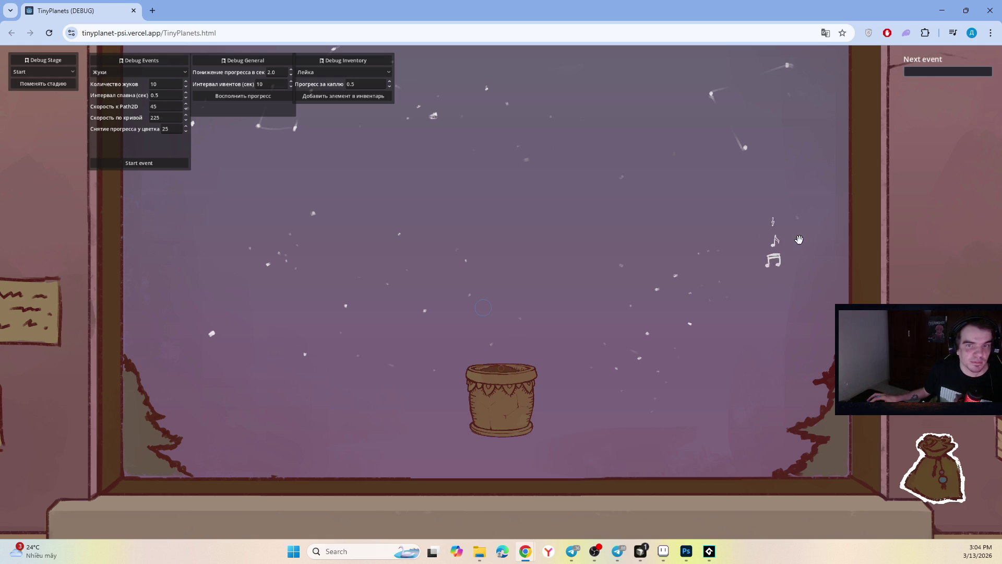
click(944, 466)
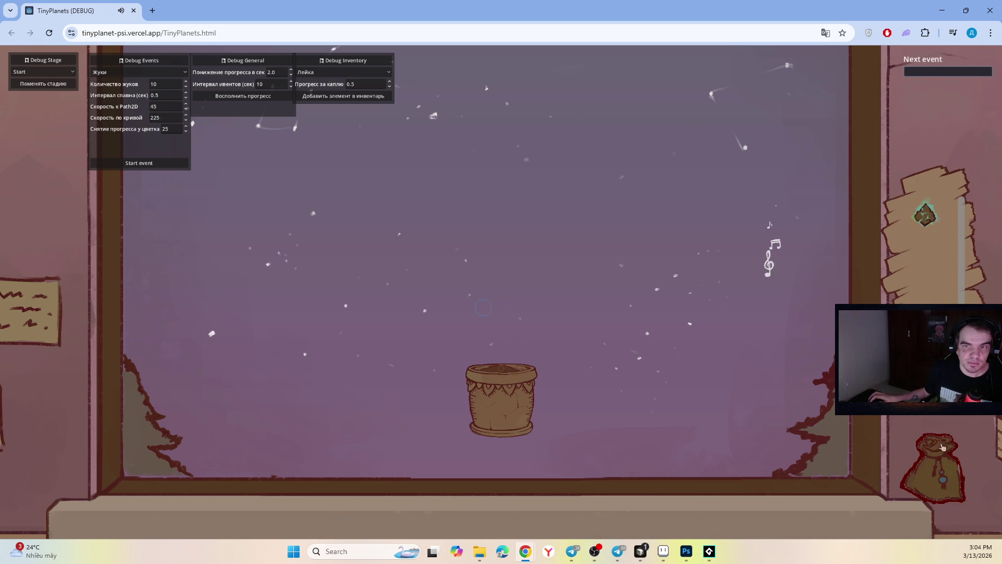
click(937, 463)
click(936, 449)
mouse_move(930, 212)
mouse_down()
mouse_move(491, 365)
mouse_move(513, 363)
mouse_up()
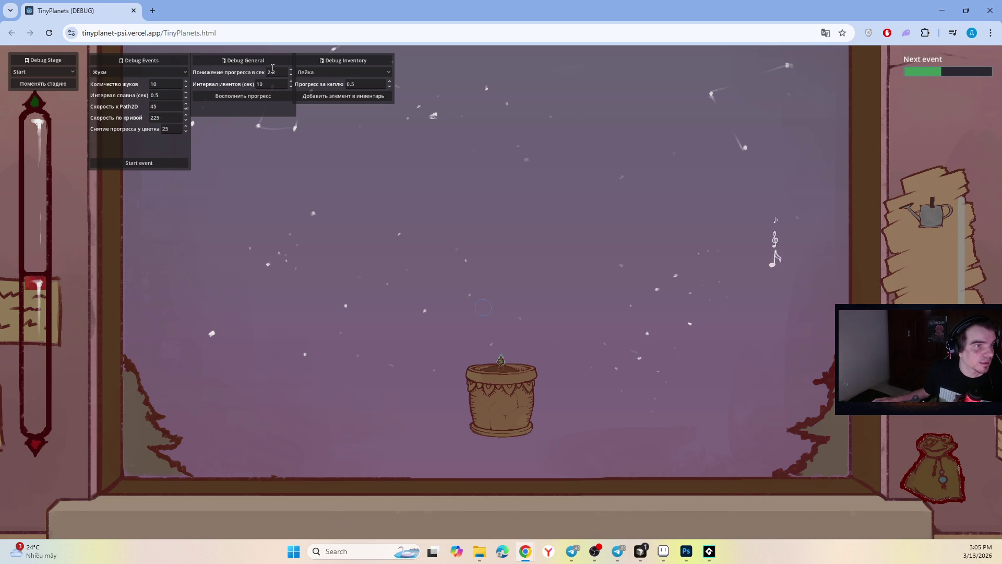
Step: Keep progress loss per second at 2.0 and raise the debug beetle count to 11
click(292, 70)
click(291, 74)
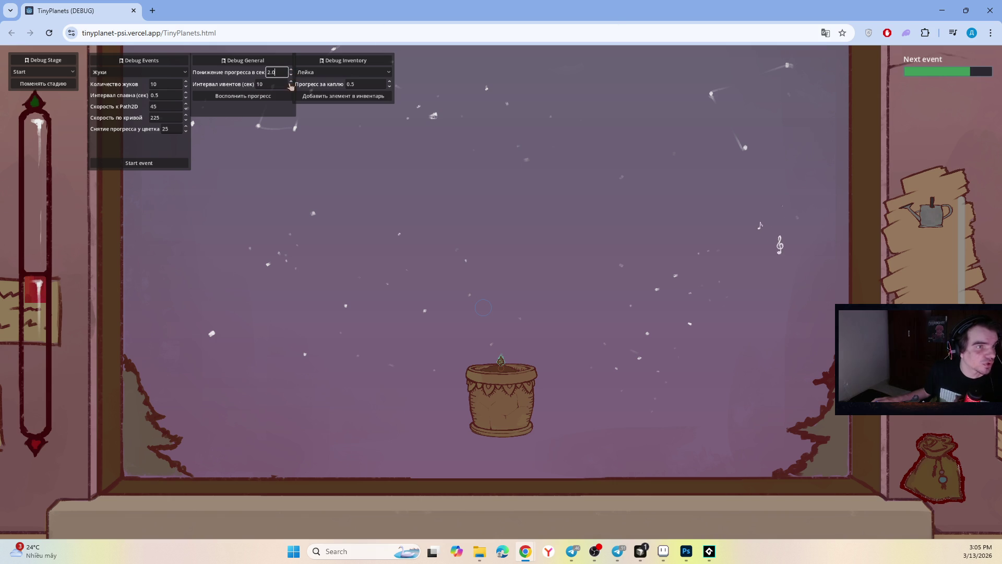
click(187, 82)
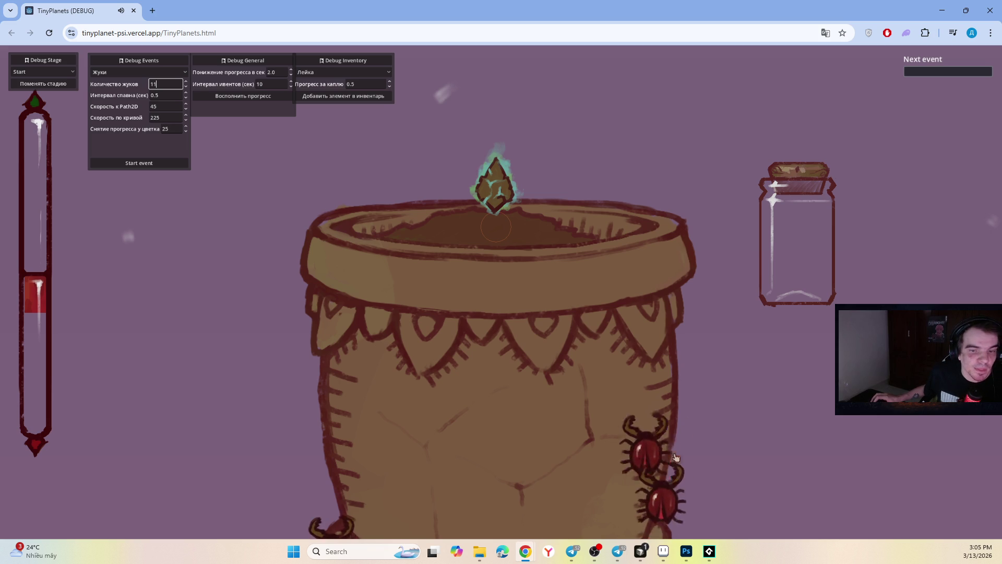
Step: Catch three beetles on the pot and water the sprout with the watering can
click(326, 309)
click(403, 297)
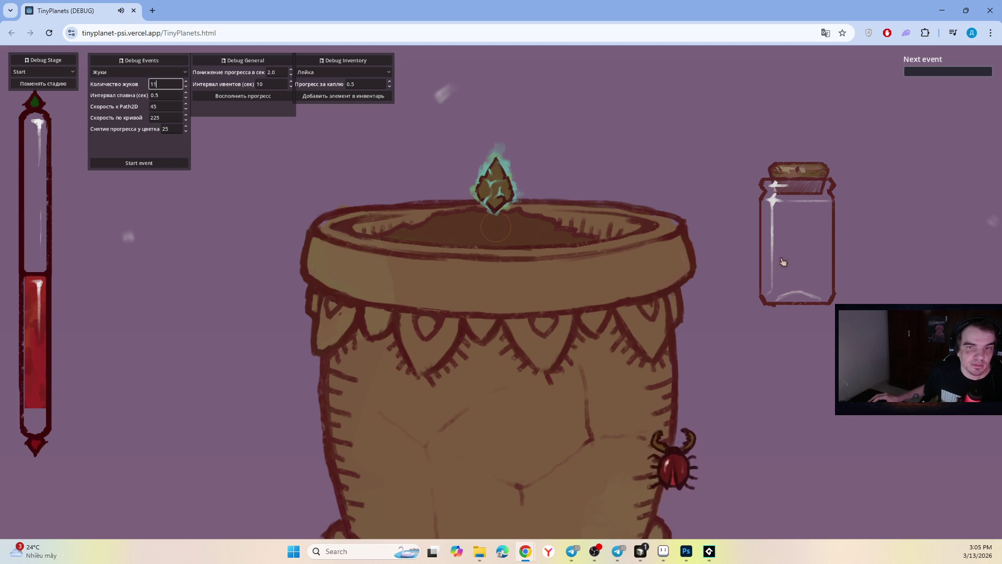
click(713, 390)
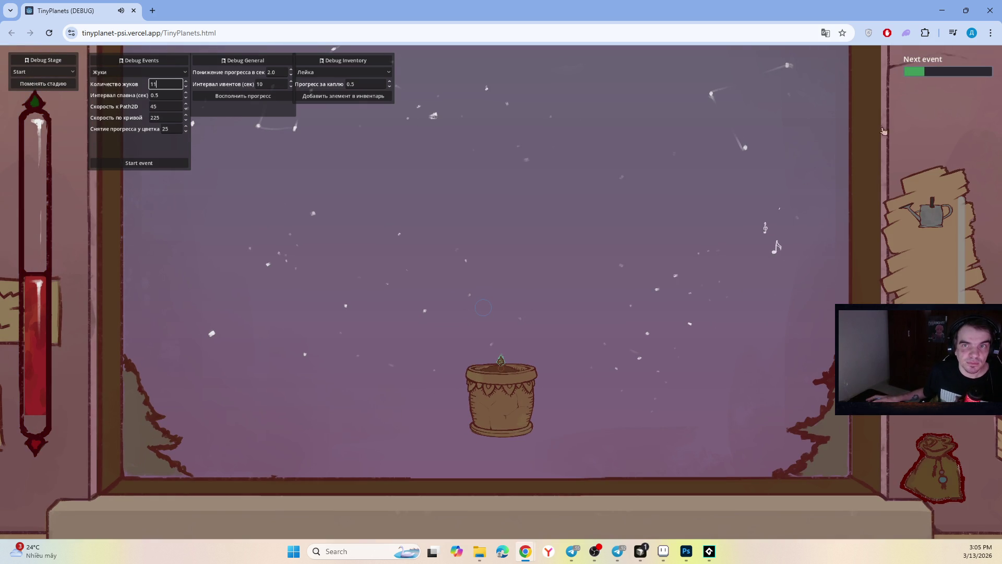
mouse_move(937, 215)
mouse_down()
mouse_move(574, 321)
mouse_move(519, 303)
mouse_up()
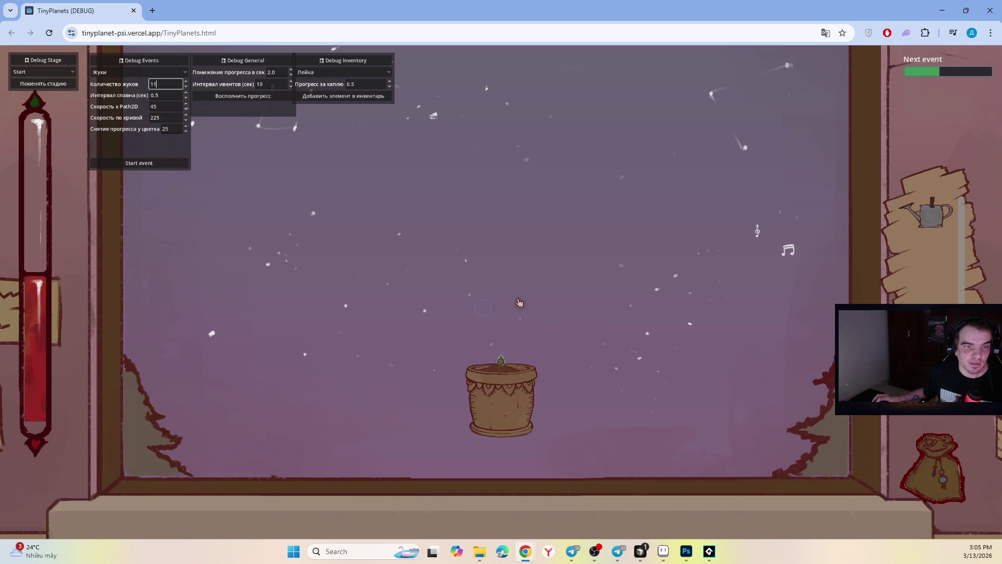
mouse_move(932, 214)
mouse_down()
mouse_move(711, 298)
mouse_move(515, 337)
mouse_move(533, 329)
mouse_move(540, 305)
mouse_move(556, 303)
mouse_move(552, 272)
mouse_move(547, 321)
mouse_move(562, 349)
mouse_move(531, 294)
mouse_up()
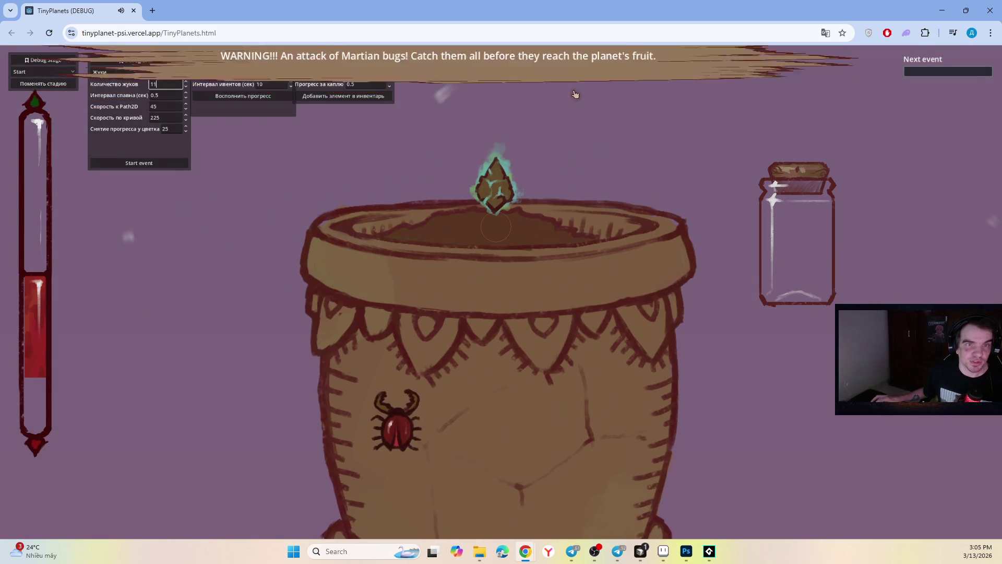
Step: Catch the next wave of bugs climbing the pot and drop them into the jar
click(397, 345)
click(605, 456)
click(663, 489)
click(662, 509)
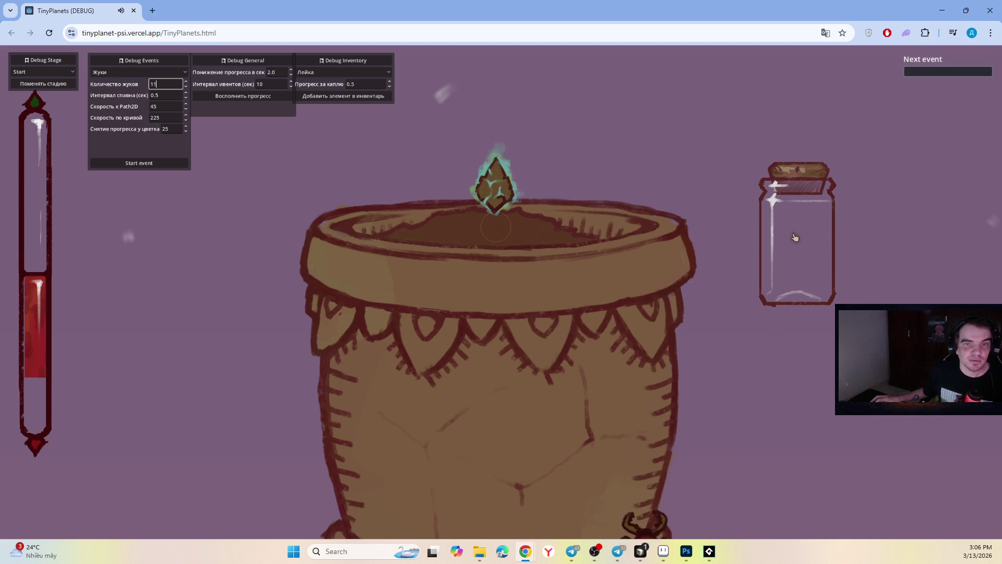
mouse_move(660, 502)
mouse_down()
mouse_move(767, 293)
mouse_move(764, 301)
mouse_up()
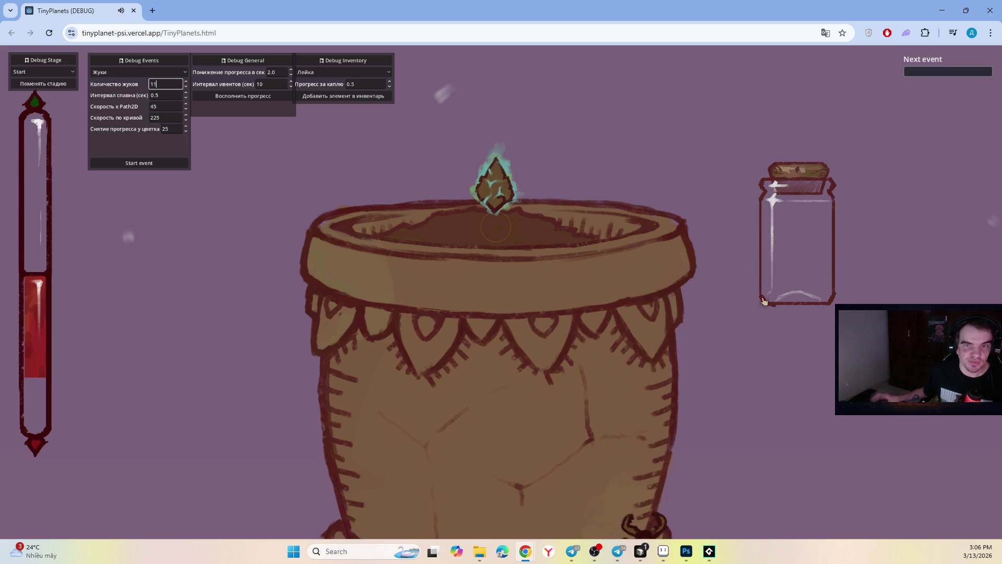
drag(678, 447, 794, 239)
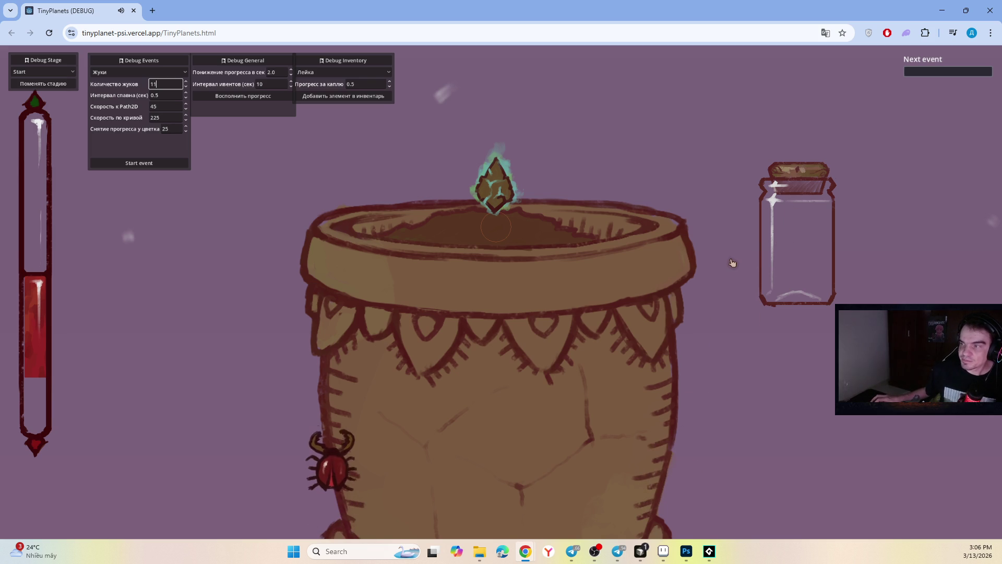
click(375, 314)
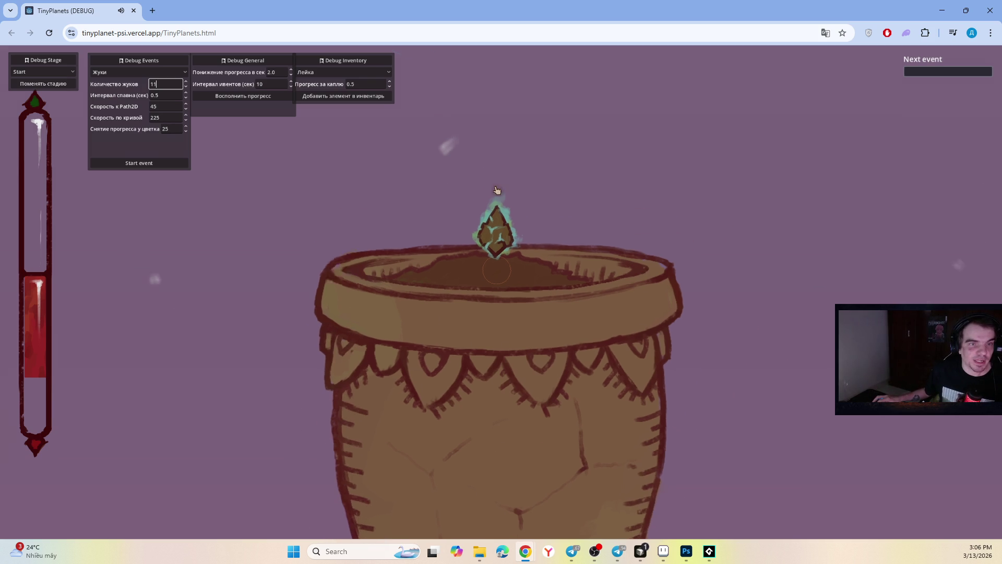
Step: Water the pot again and pull two bugs away from it
mouse_move(932, 214)
mouse_down()
mouse_move(741, 313)
mouse_move(543, 366)
mouse_move(549, 282)
mouse_move(544, 301)
mouse_move(541, 290)
mouse_move(553, 287)
mouse_up()
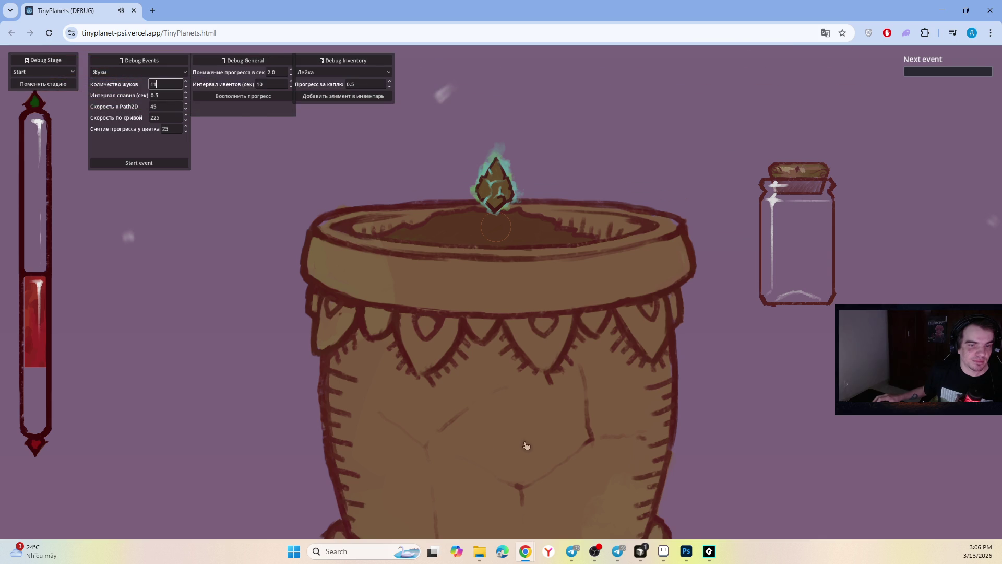
mouse_move(329, 423)
mouse_down()
mouse_move(162, 258)
mouse_move(216, 280)
mouse_move(105, 492)
mouse_up()
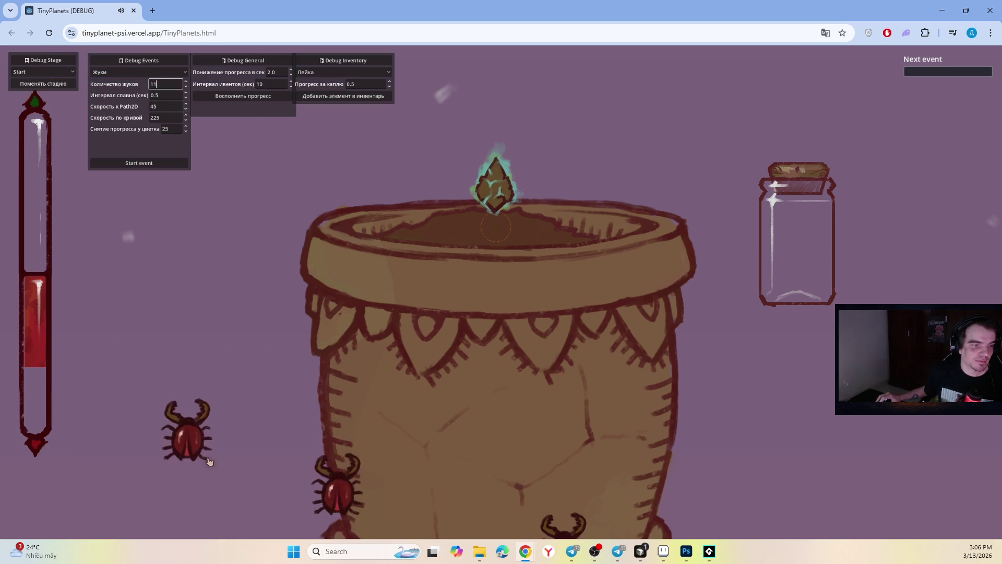
drag(324, 376, 214, 389)
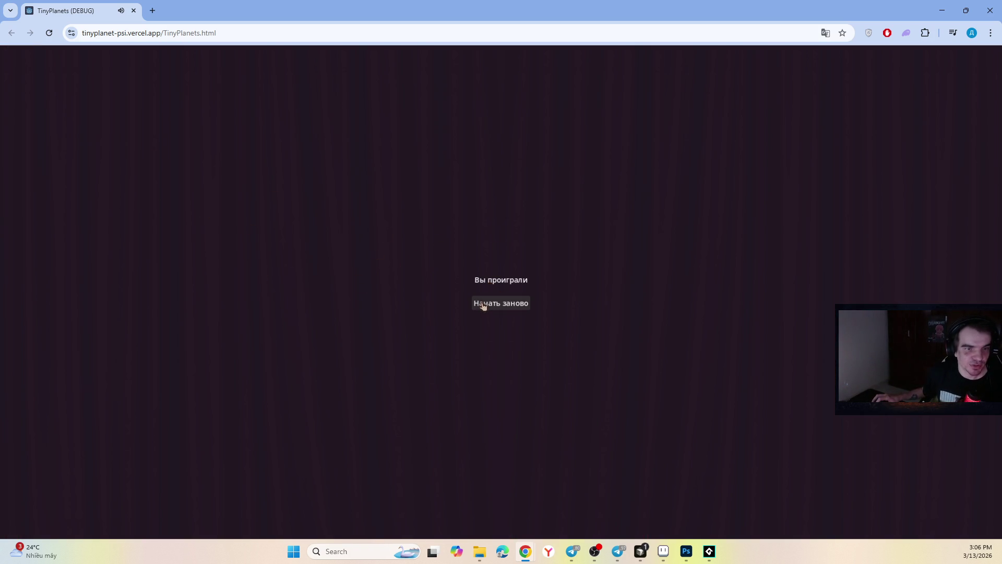
Step: Switch from the TinyPlanets loss screen back to the Photoshop mockup
key(alt+Tab)
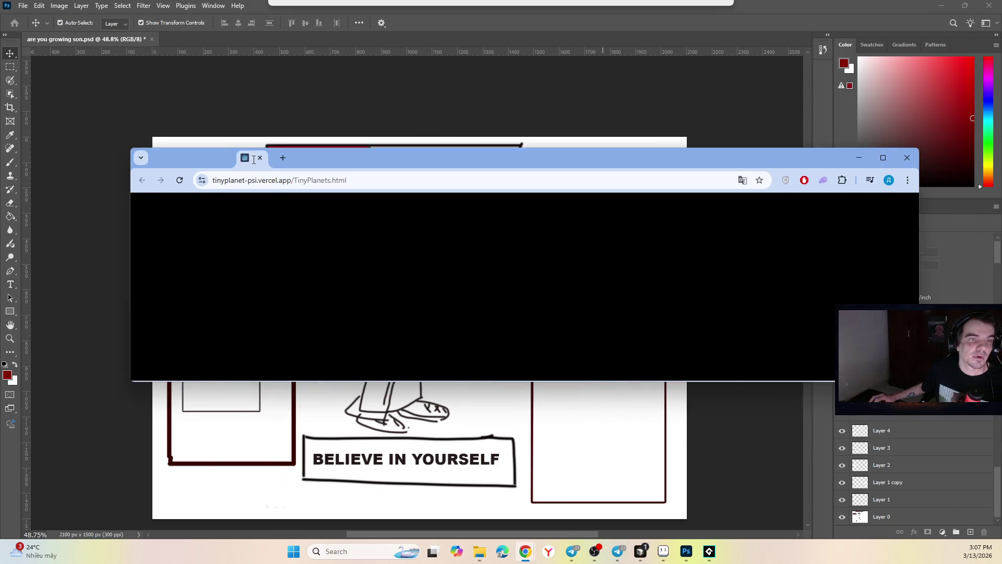
Step: Move the TinyPlanets Chrome window over Photoshop and maximize it
drag(337, 158, 272, 148)
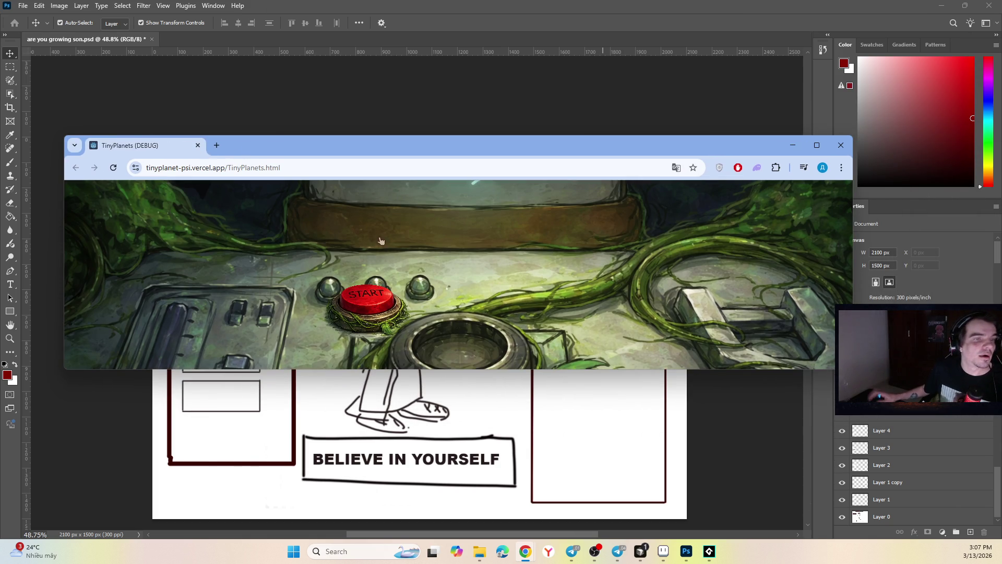
double_click(405, 139)
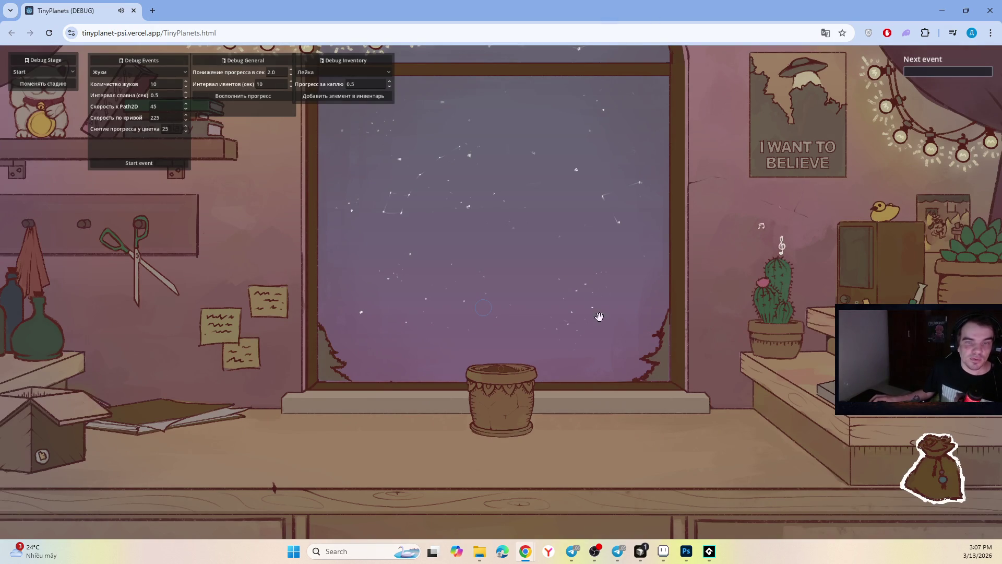
Step: Plant the drop from the inventory in the pot and water the sprout
click(942, 463)
click(926, 214)
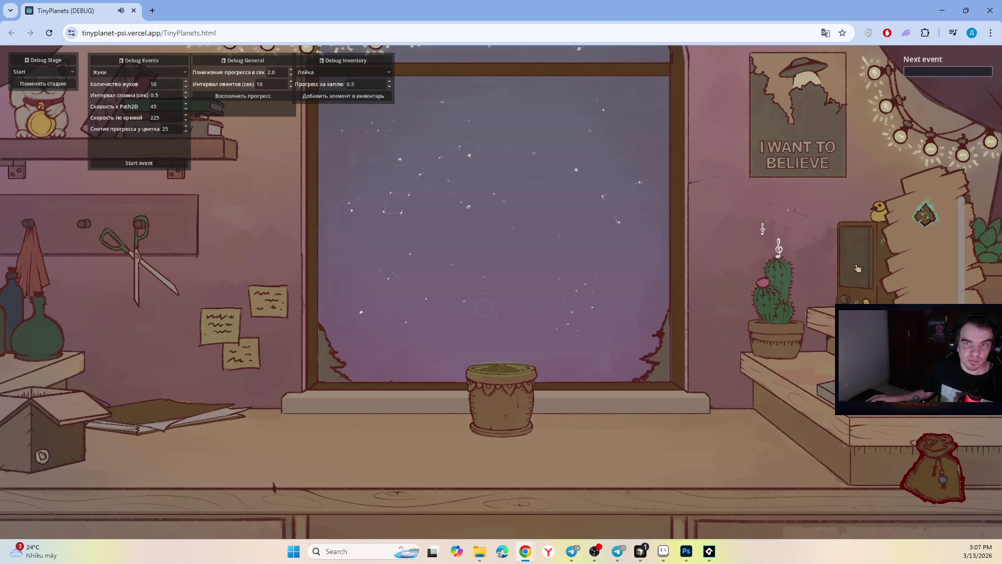
click(518, 368)
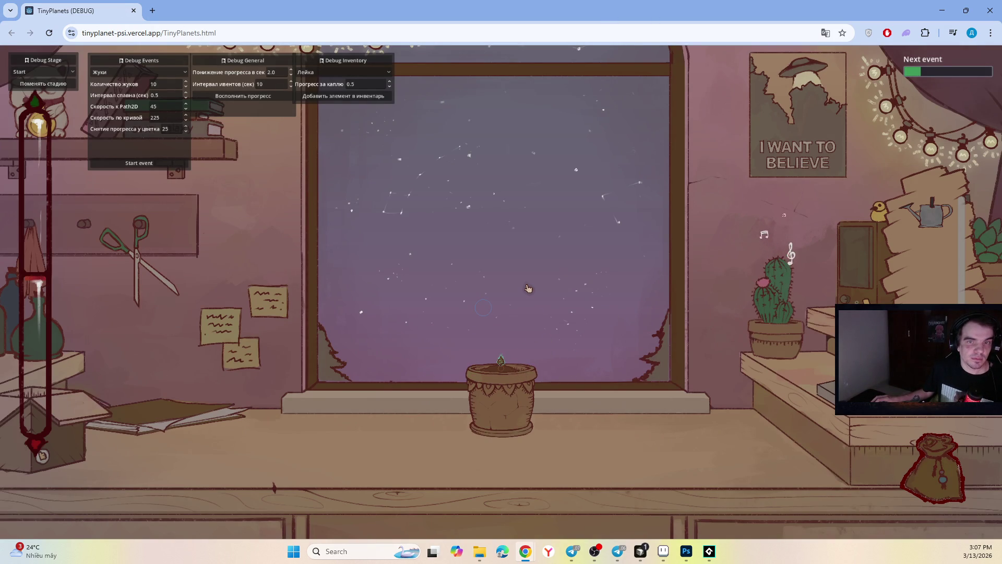
click(929, 214)
click(528, 332)
click(931, 215)
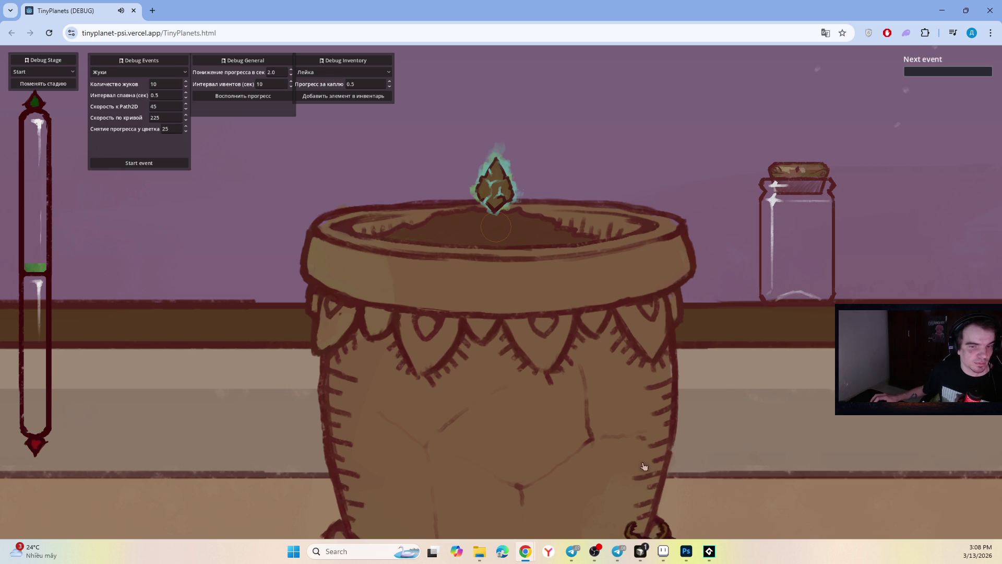
Step: Catch the five beetles on the pot, its rim and near the jar
click(682, 408)
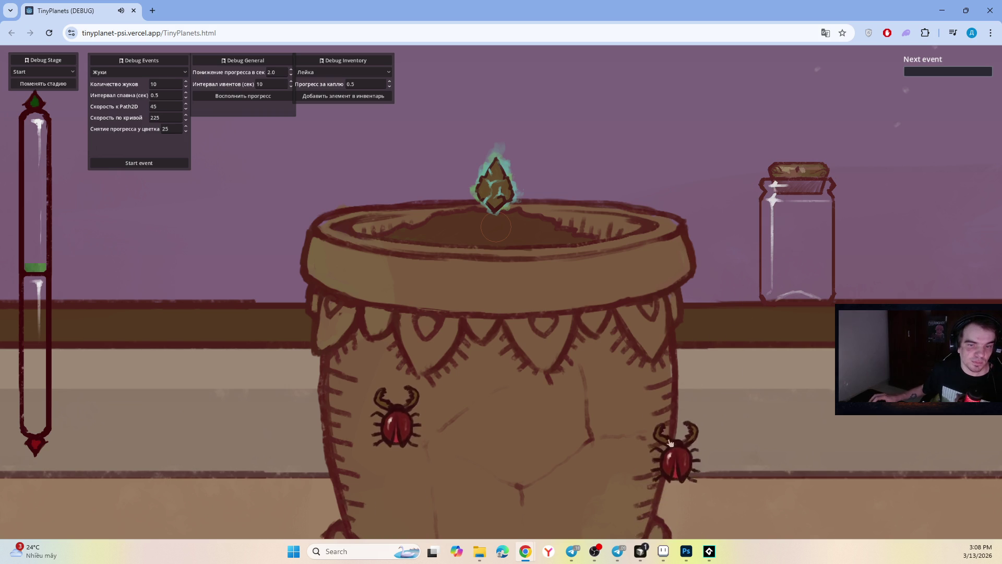
click(763, 212)
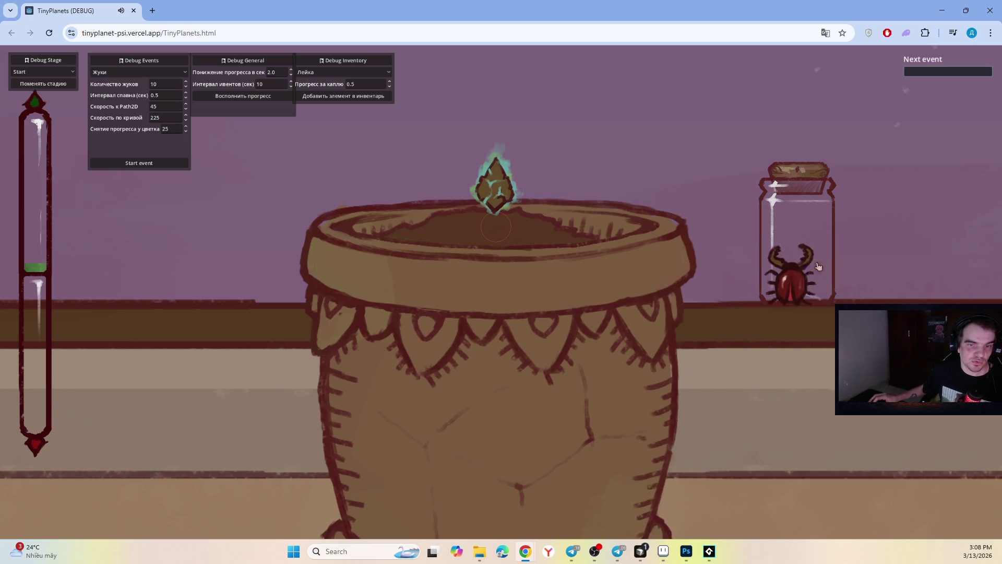
click(677, 282)
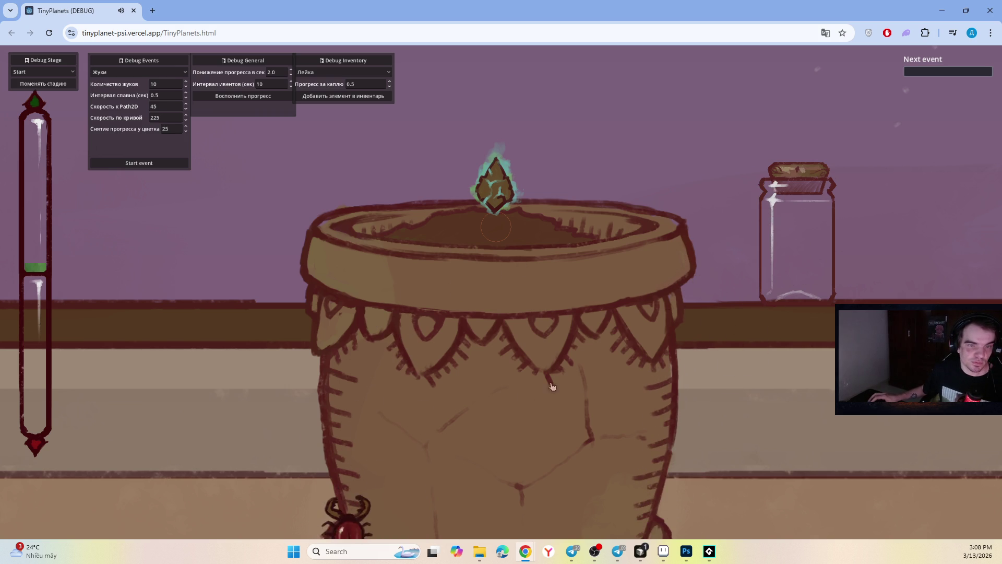
click(334, 470)
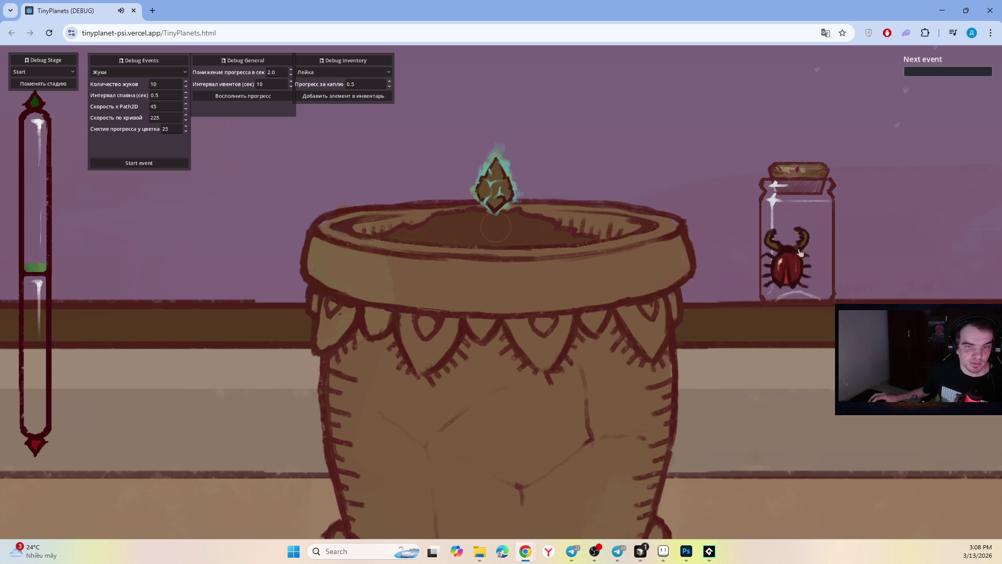
click(787, 242)
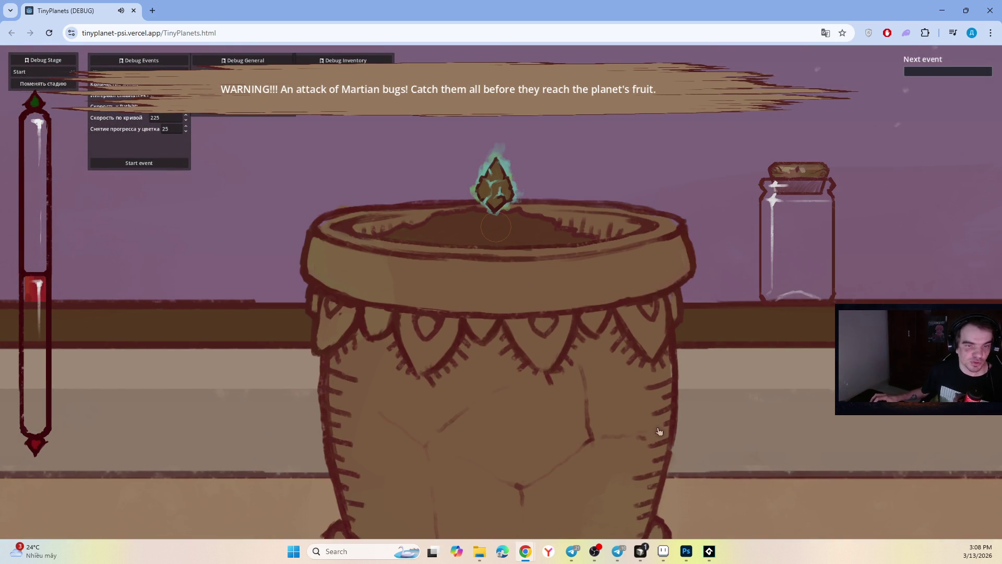
Step: Catch all eight Martian bugs of the next wave to end the attack
click(585, 460)
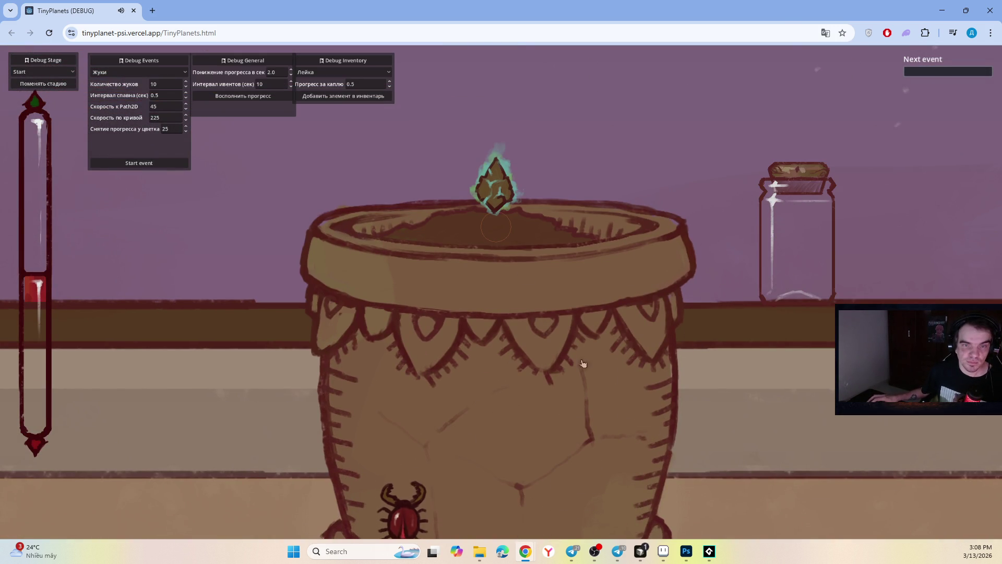
click(501, 412)
click(643, 494)
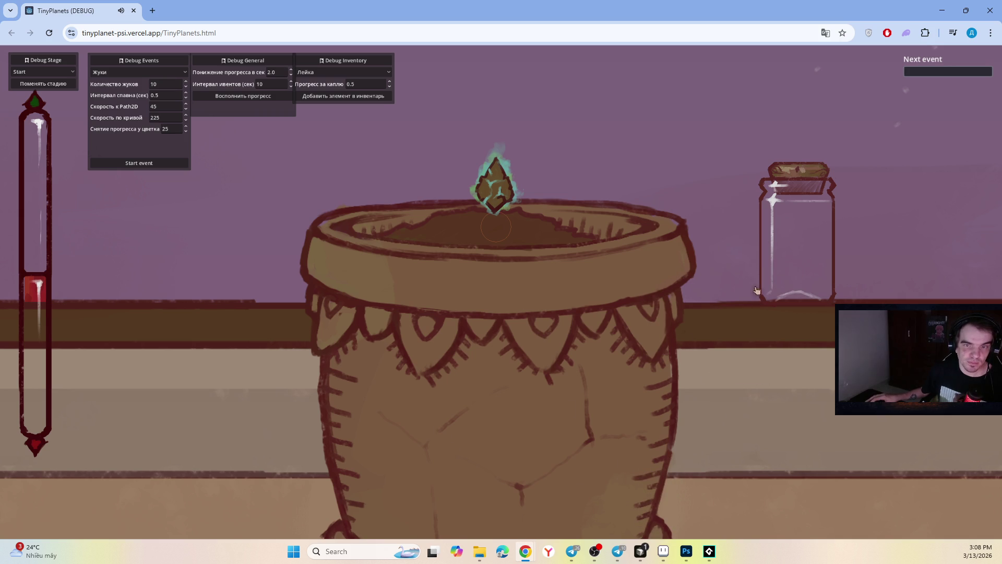
click(342, 514)
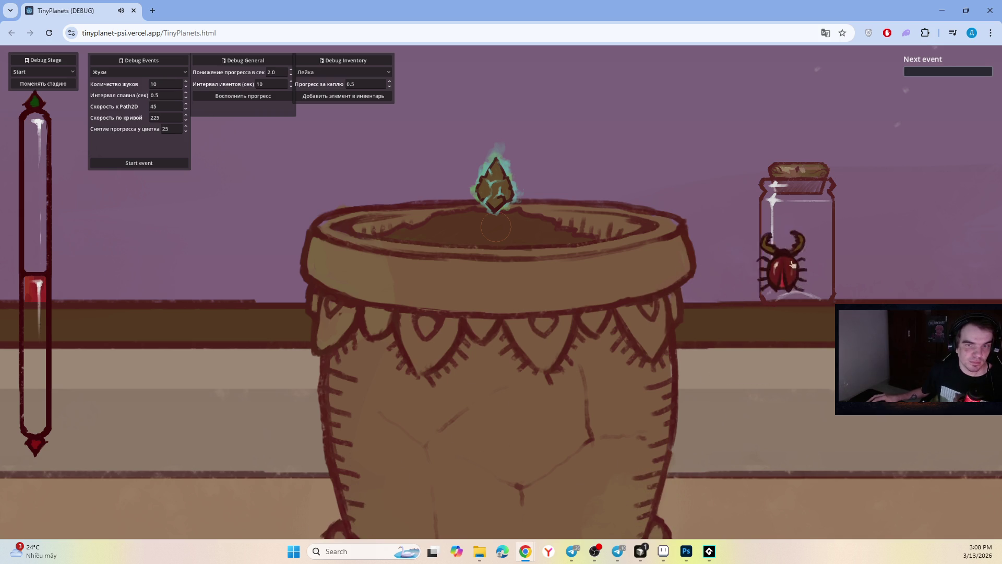
click(602, 443)
click(433, 477)
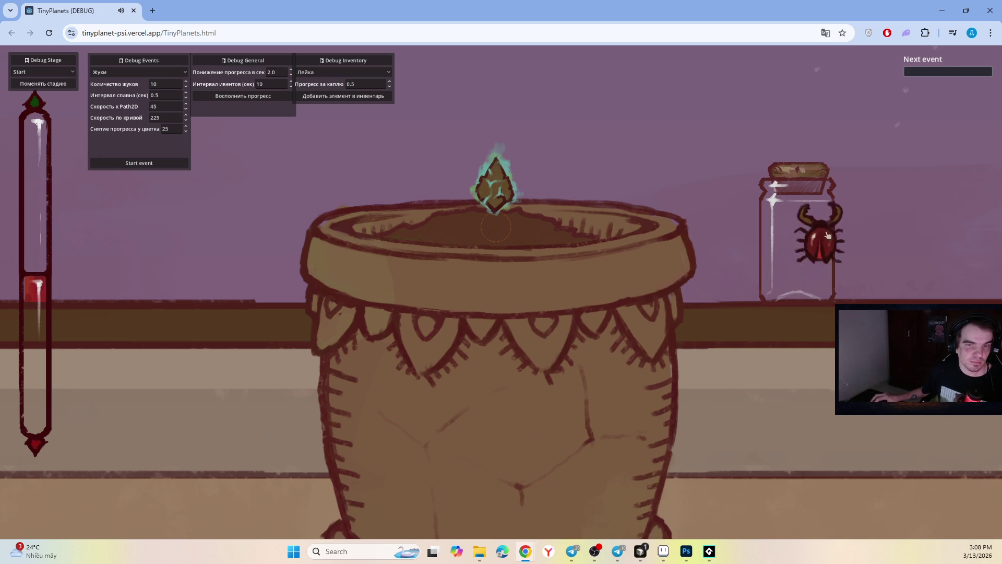
click(355, 493)
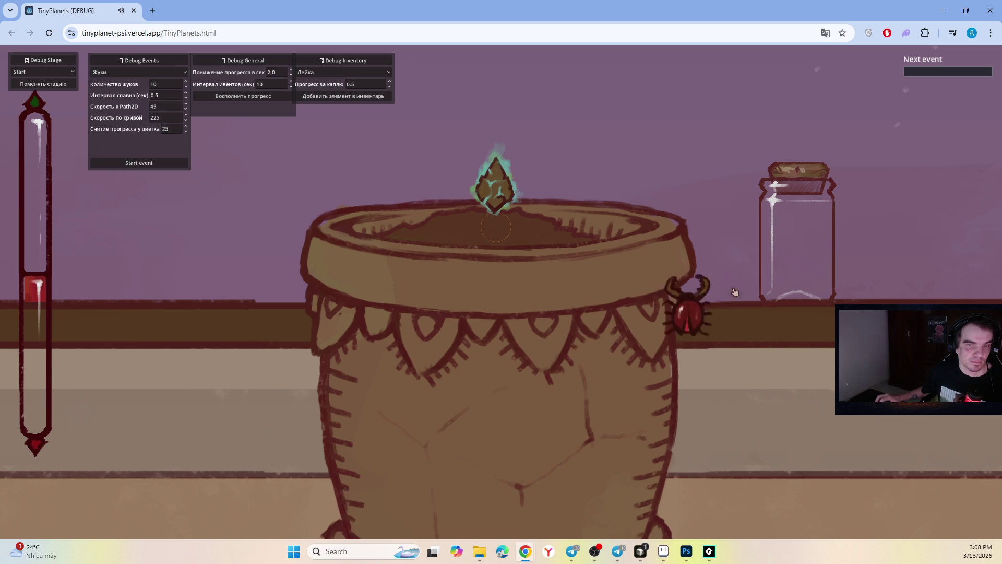
click(564, 365)
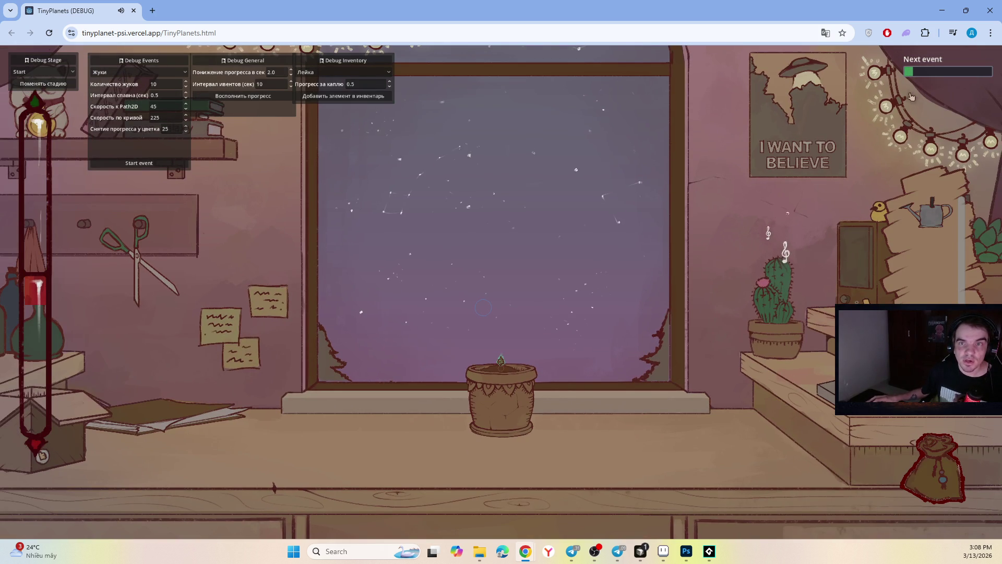
Step: Pour water on the sprout with the watering can until a new bug attack begins
mouse_move(932, 213)
mouse_down()
mouse_move(626, 229)
mouse_move(504, 324)
mouse_move(550, 328)
mouse_move(525, 273)
mouse_move(538, 279)
mouse_move(546, 267)
mouse_move(567, 302)
mouse_move(543, 292)
mouse_move(556, 287)
mouse_move(548, 305)
mouse_move(538, 302)
mouse_up()
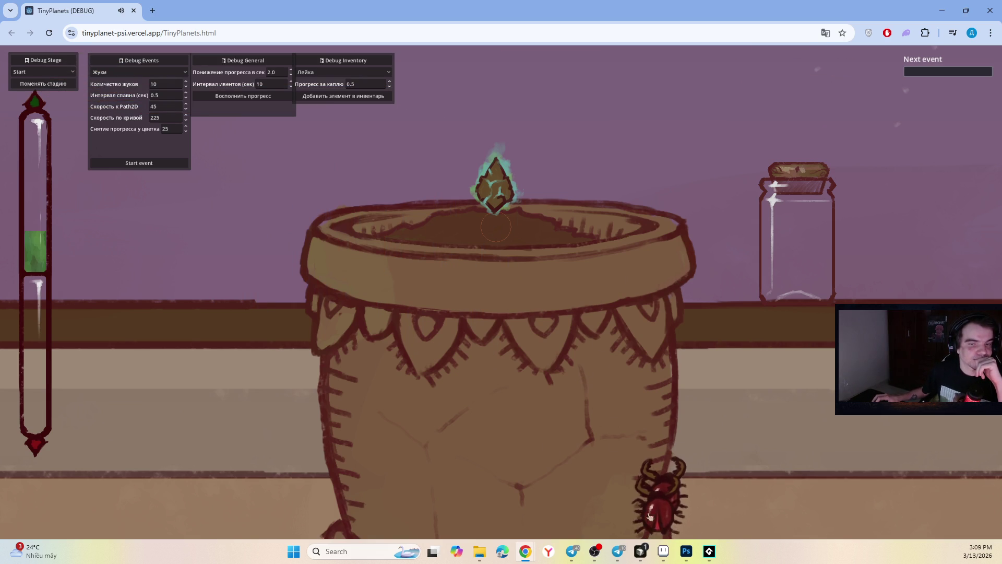
Step: Catch all seven red bugs climbing the pot's sides and base
click(704, 349)
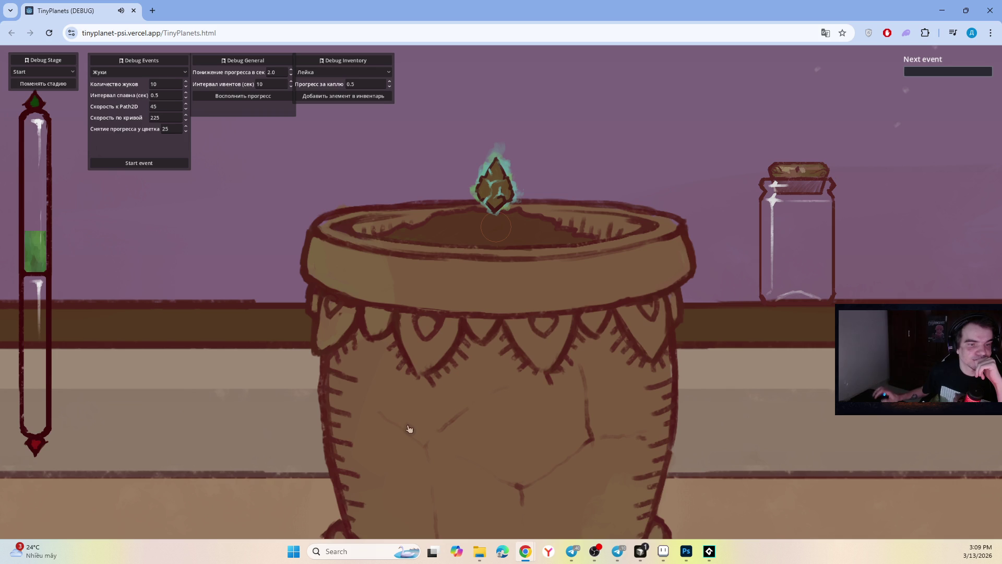
click(423, 459)
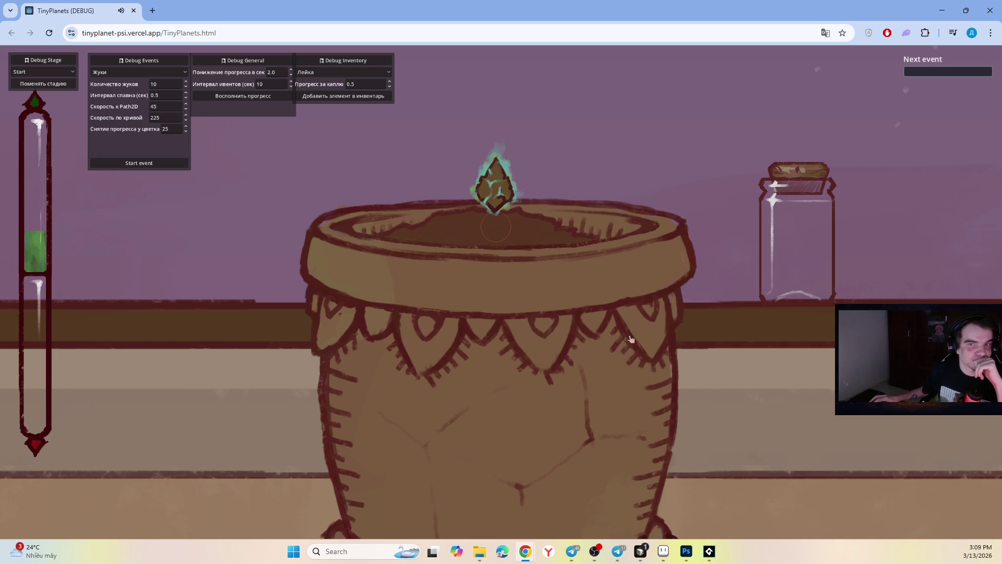
click(644, 500)
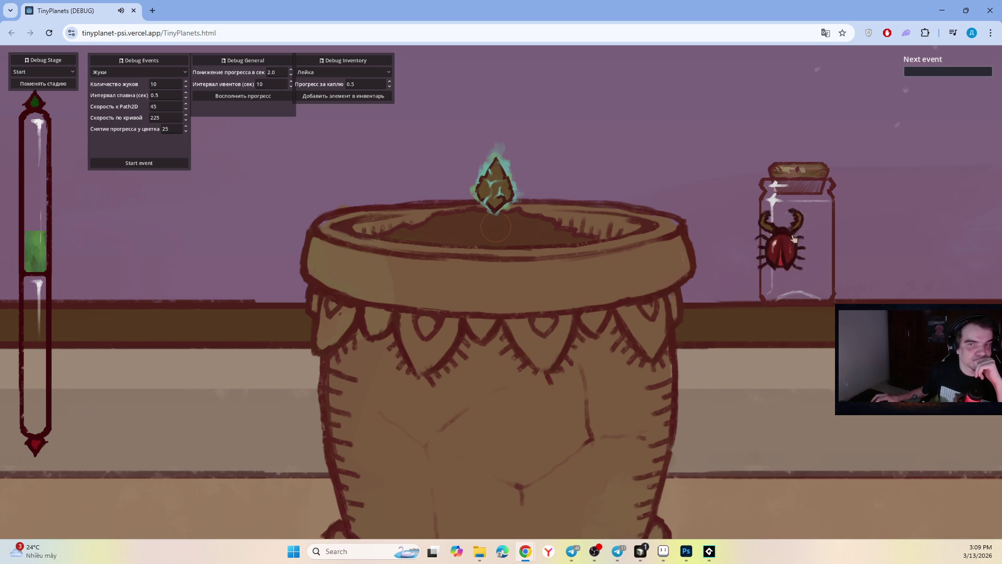
click(353, 481)
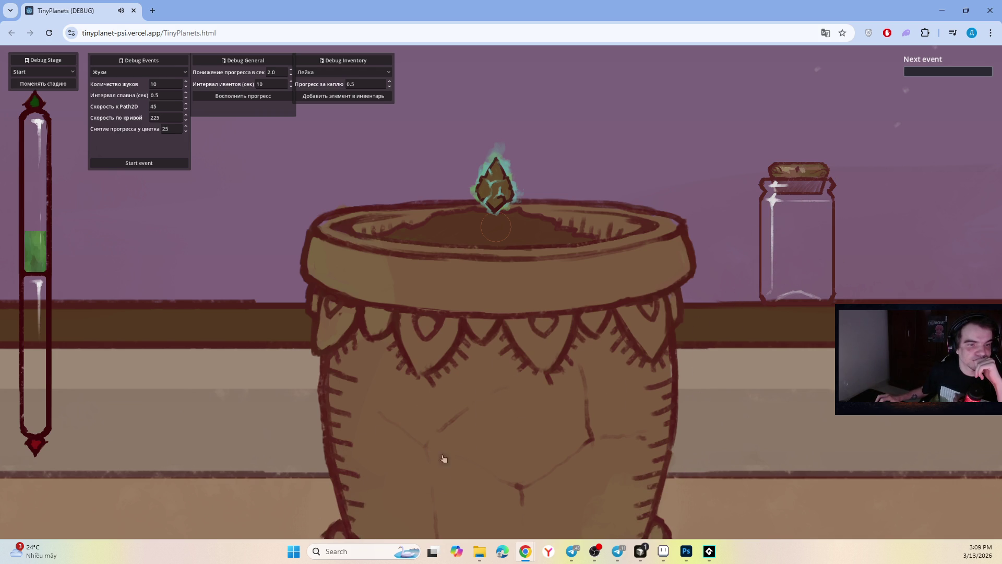
click(441, 436)
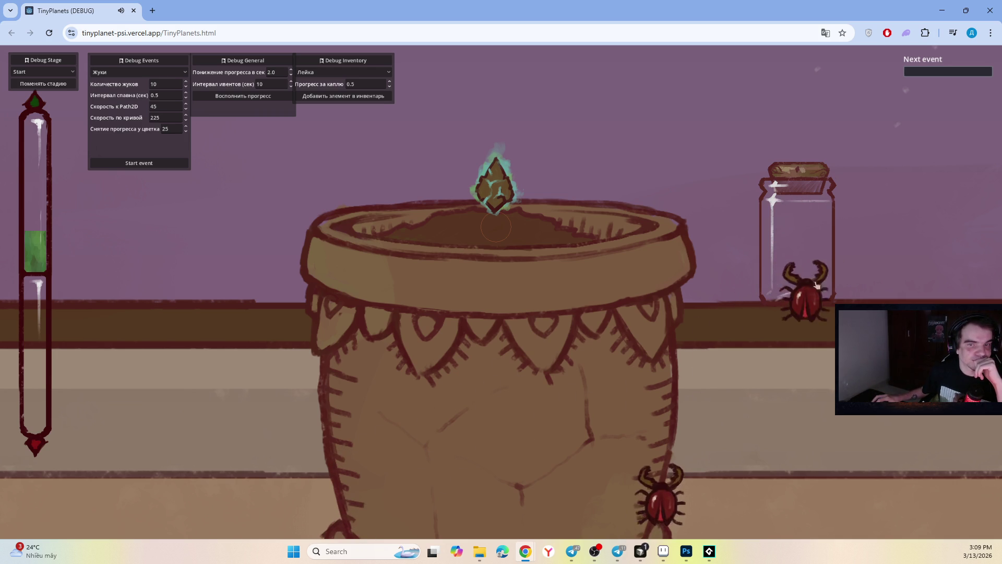
click(674, 429)
click(705, 431)
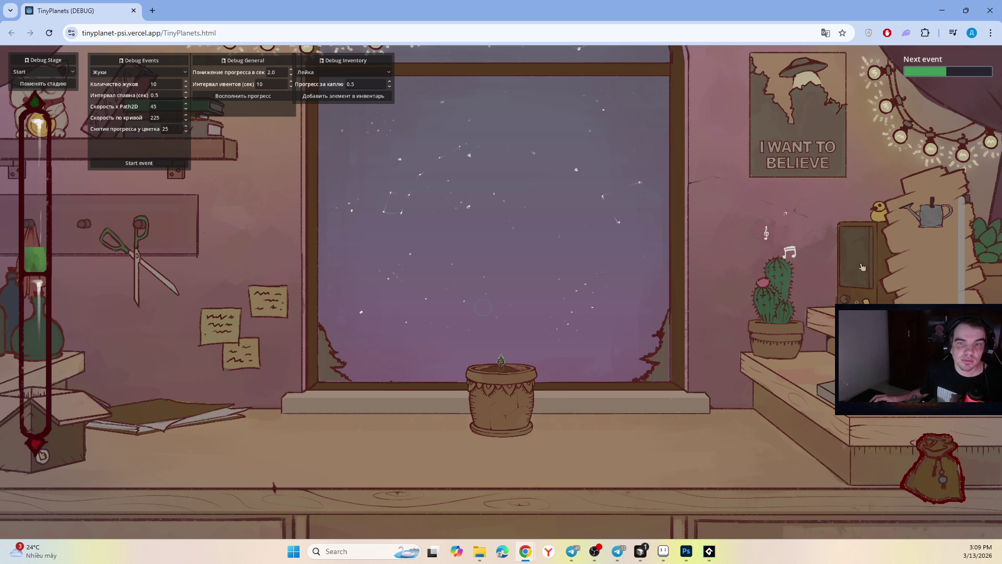
Step: Hold the watering can over the pot until the Next event bar fills
mouse_move(855, 277)
mouse_down()
mouse_move(491, 350)
mouse_move(536, 263)
mouse_move(545, 280)
mouse_move(571, 271)
mouse_up()
drag(558, 294, 562, 271)
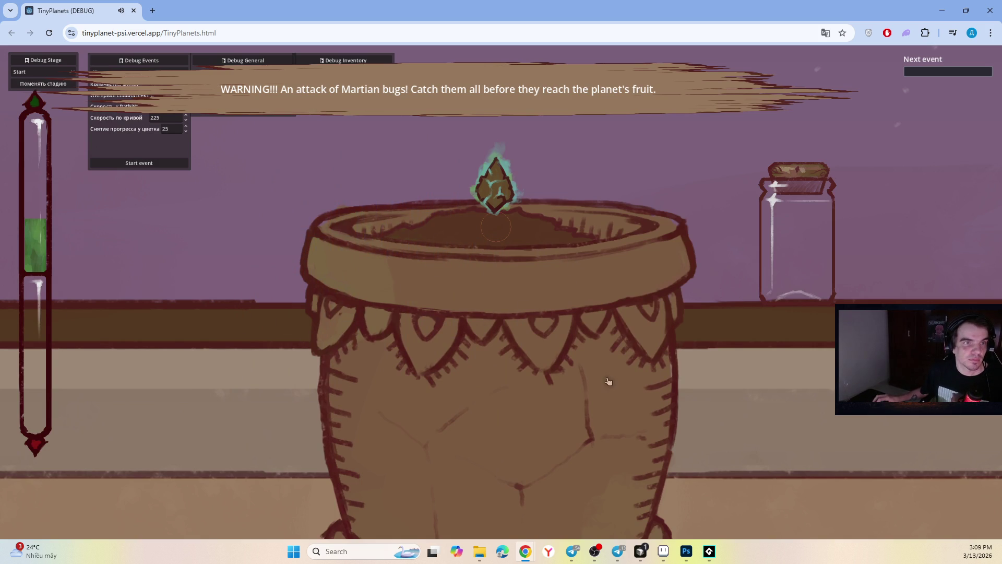
Step: Catch all seven beetles crawling on the pot's sides, rim and base
click(587, 321)
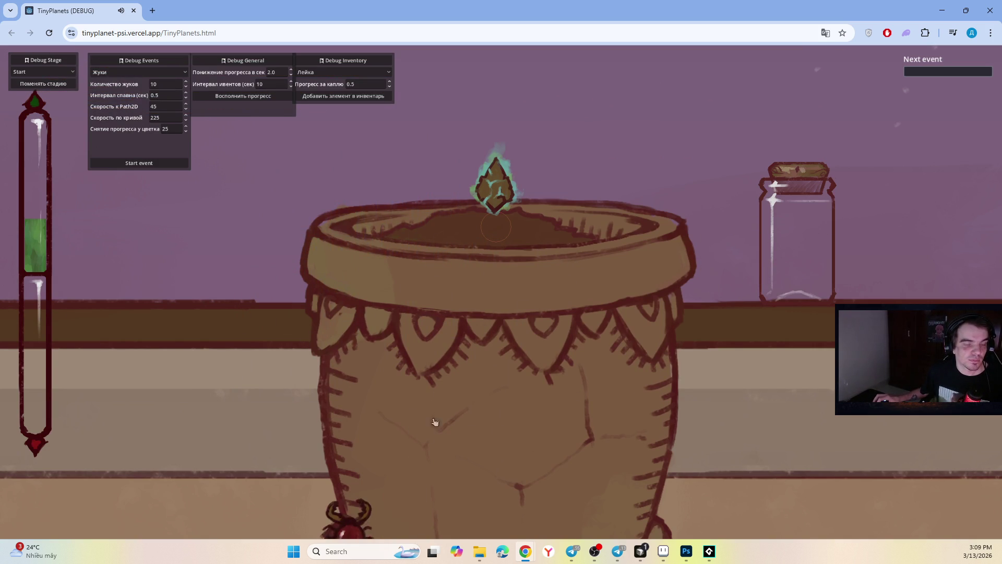
click(404, 449)
click(569, 472)
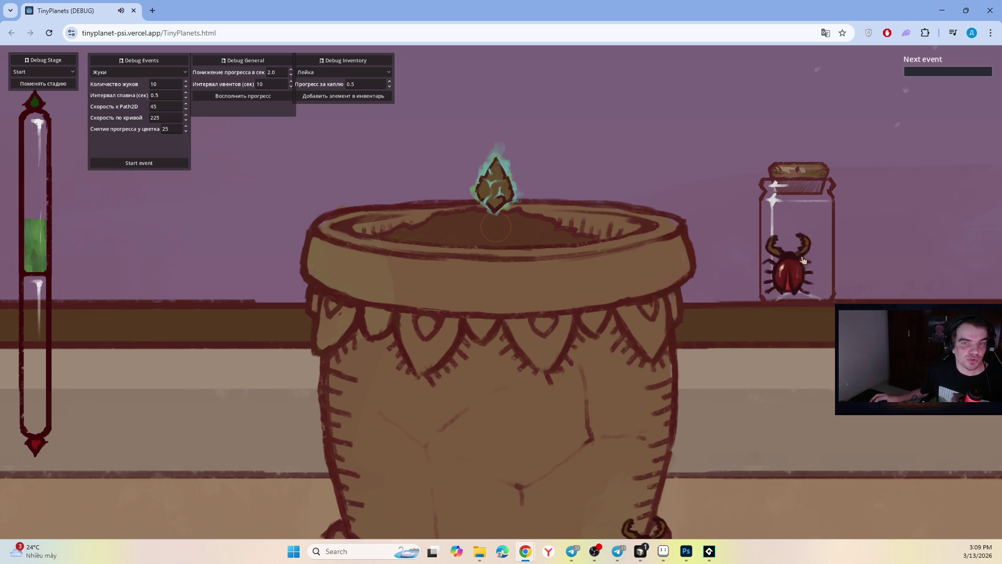
click(658, 496)
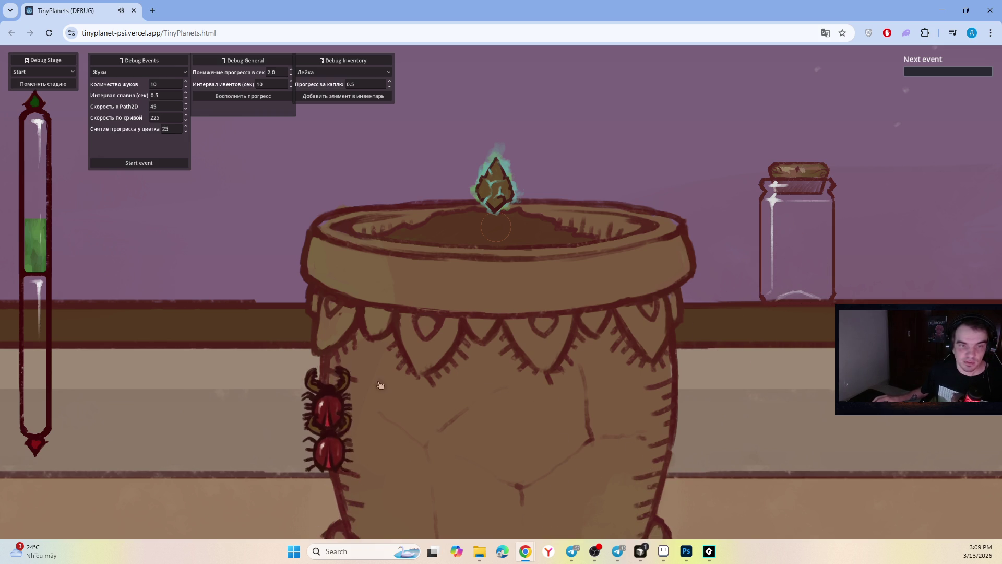
click(342, 348)
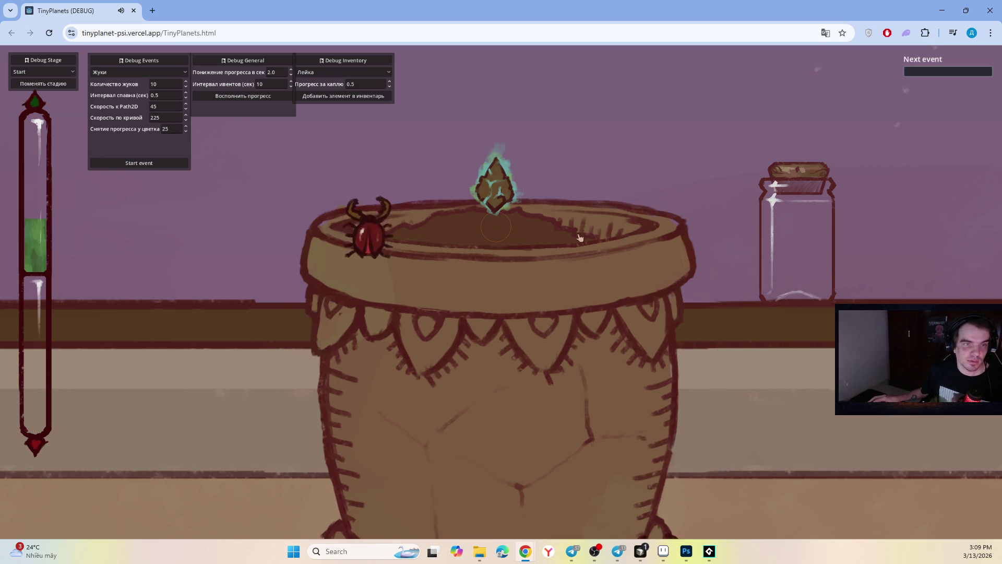
click(642, 267)
click(678, 431)
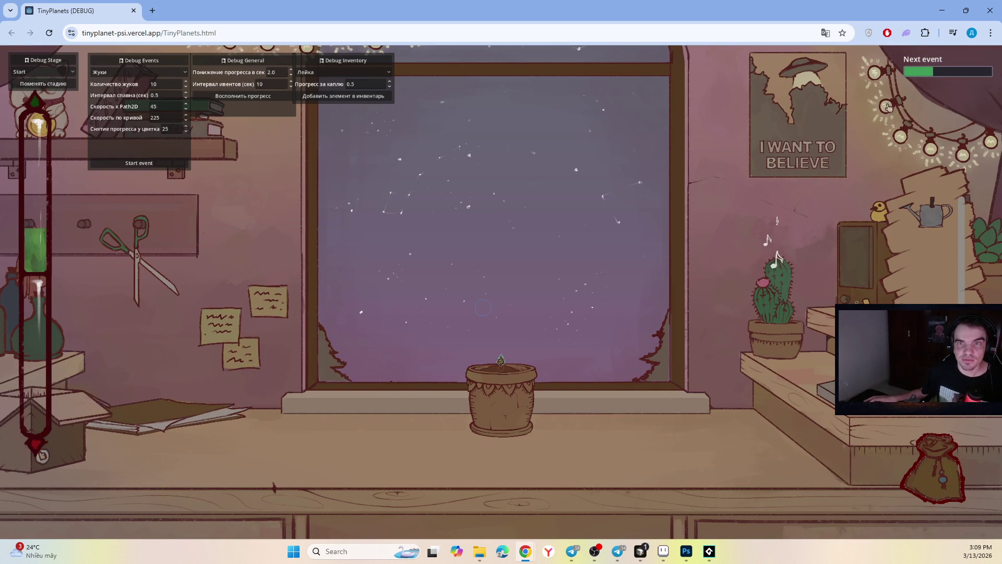
Step: Water the sprout, catch the bug on the pot, and water again until the attack warning
mouse_move(932, 214)
mouse_down()
mouse_move(702, 289)
mouse_move(528, 288)
mouse_move(546, 234)
mouse_move(558, 266)
mouse_move(548, 283)
mouse_up()
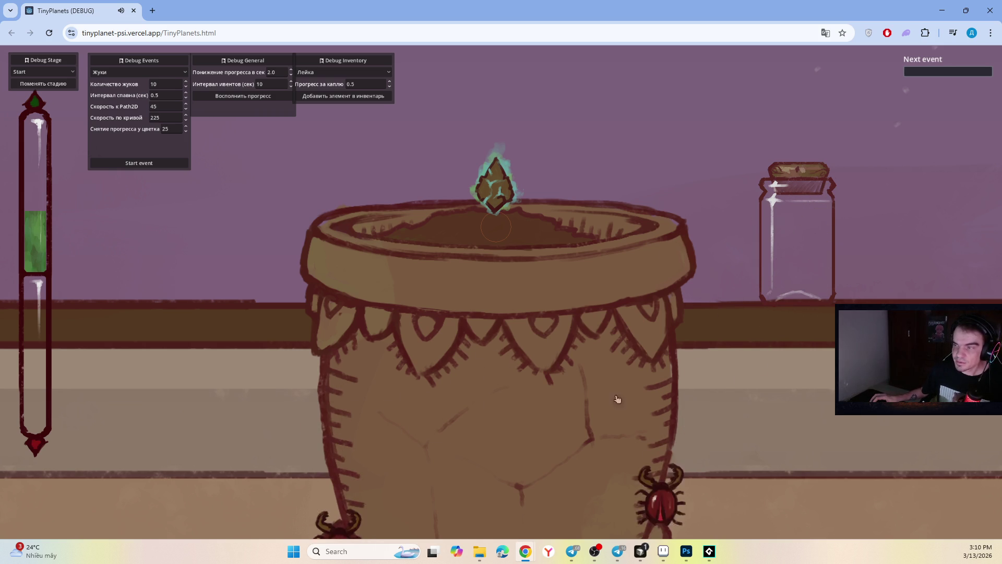
click(774, 243)
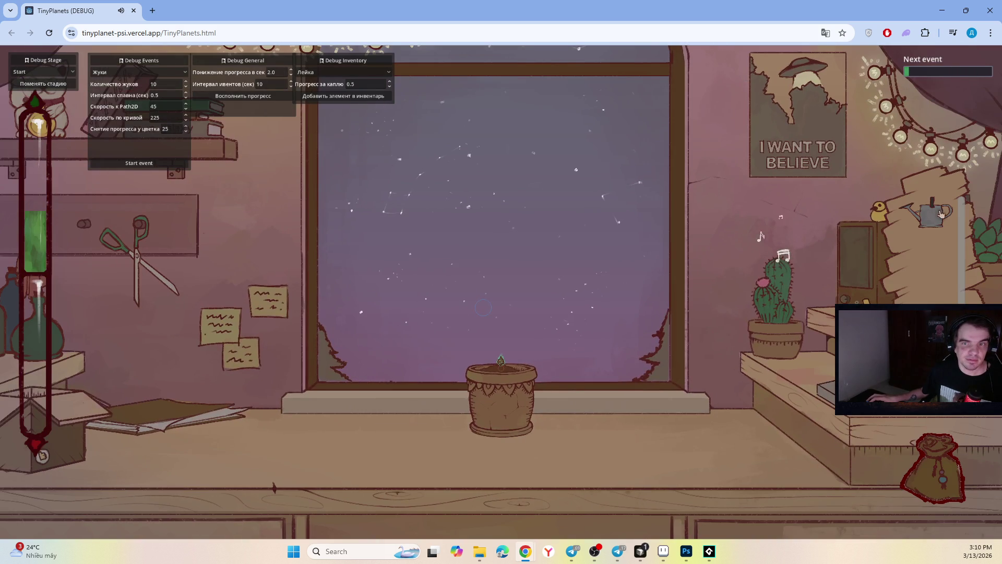
mouse_move(941, 214)
mouse_down()
mouse_move(582, 311)
mouse_move(535, 303)
mouse_move(542, 333)
mouse_move(557, 328)
mouse_up()
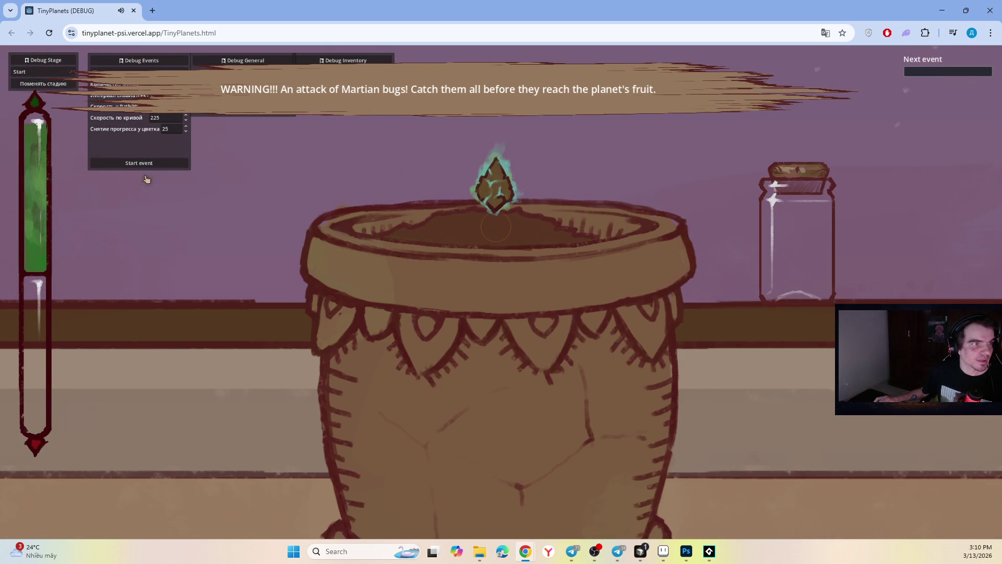
Step: Start a bug attack from Debug Events, then catch the two bugs by the jar
click(153, 163)
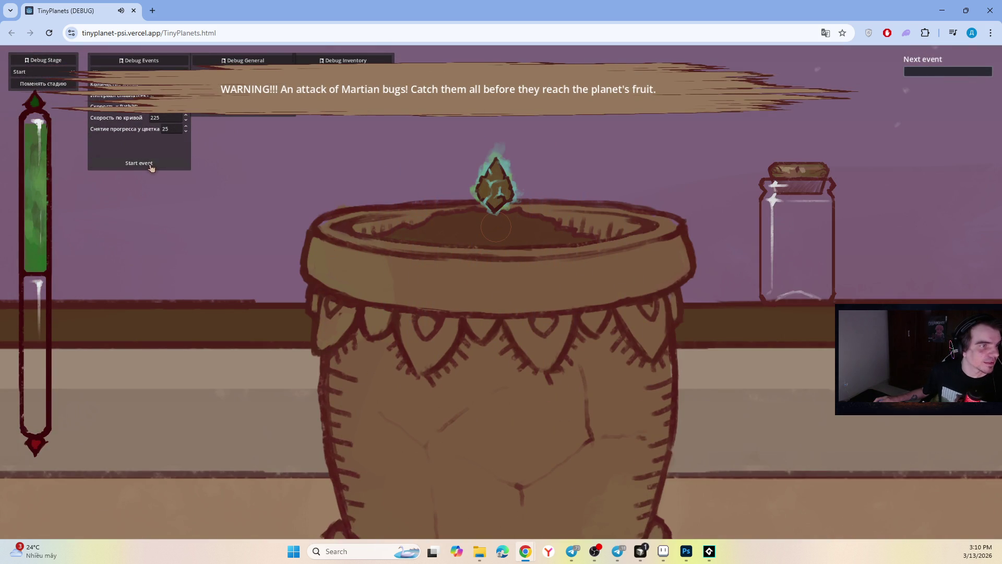
click(186, 134)
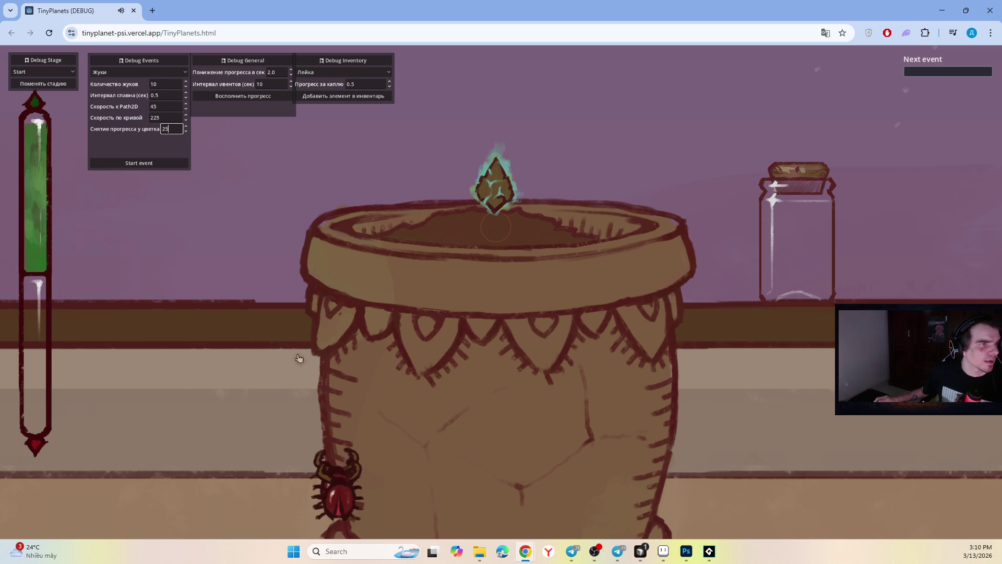
click(767, 187)
click(713, 220)
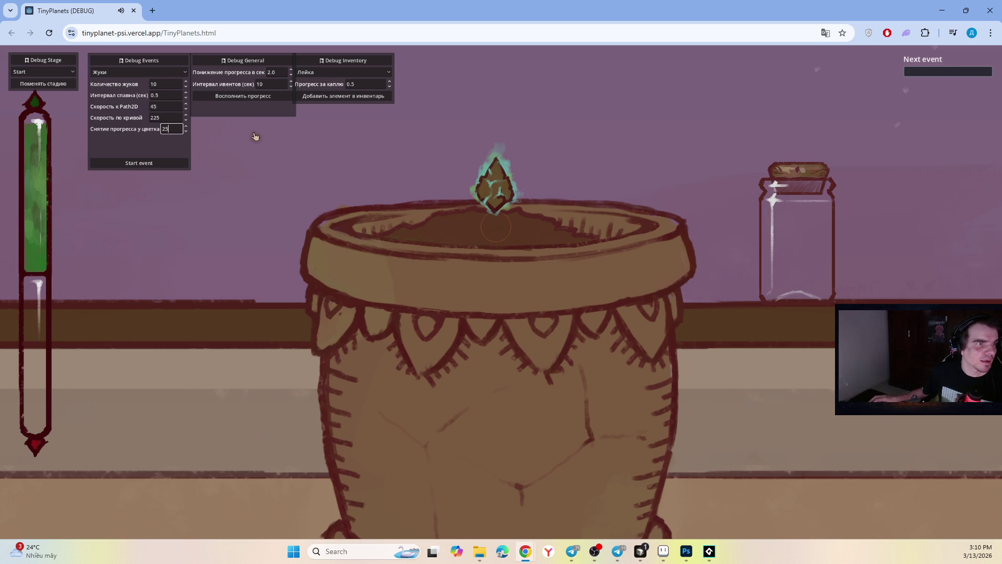
Step: Change the per-second progress drain to 1.7 in Debug General and return to the room
double_click(272, 73)
text(1.7)
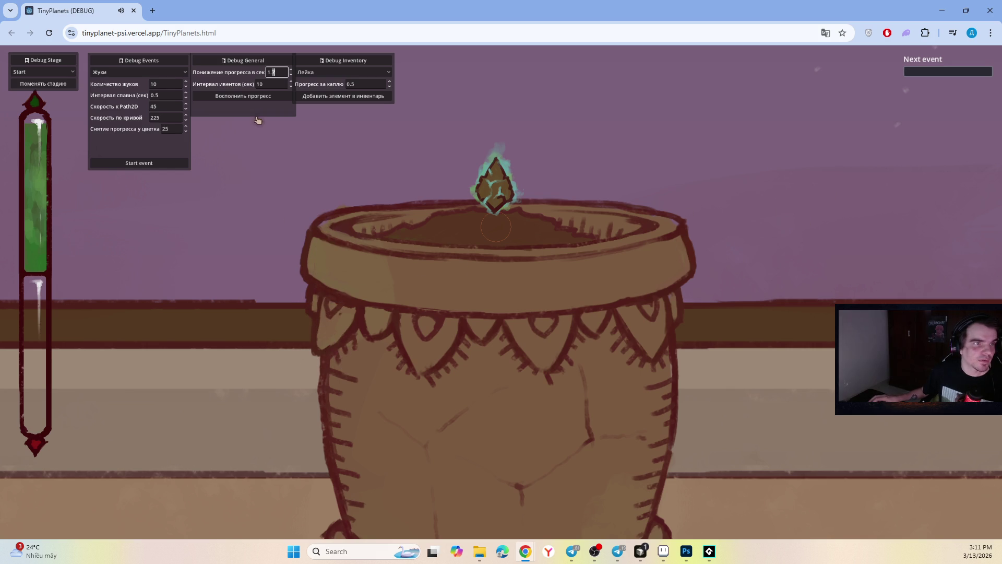
text(4)
click(273, 97)
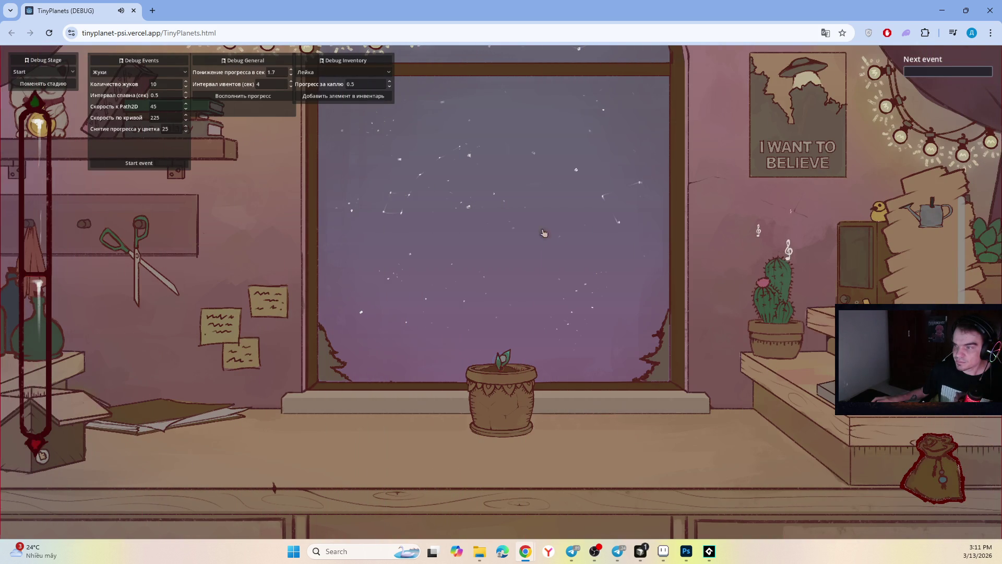
Step: Water the sprout, catch the five bugs on the pot, then water again
mouse_move(894, 262)
mouse_down()
mouse_move(532, 314)
mouse_move(547, 319)
mouse_move(543, 342)
mouse_move(530, 316)
mouse_move(574, 235)
mouse_move(568, 247)
mouse_move(503, 259)
mouse_move(509, 245)
mouse_move(544, 270)
mouse_move(554, 262)
mouse_move(548, 274)
mouse_move(560, 280)
mouse_up()
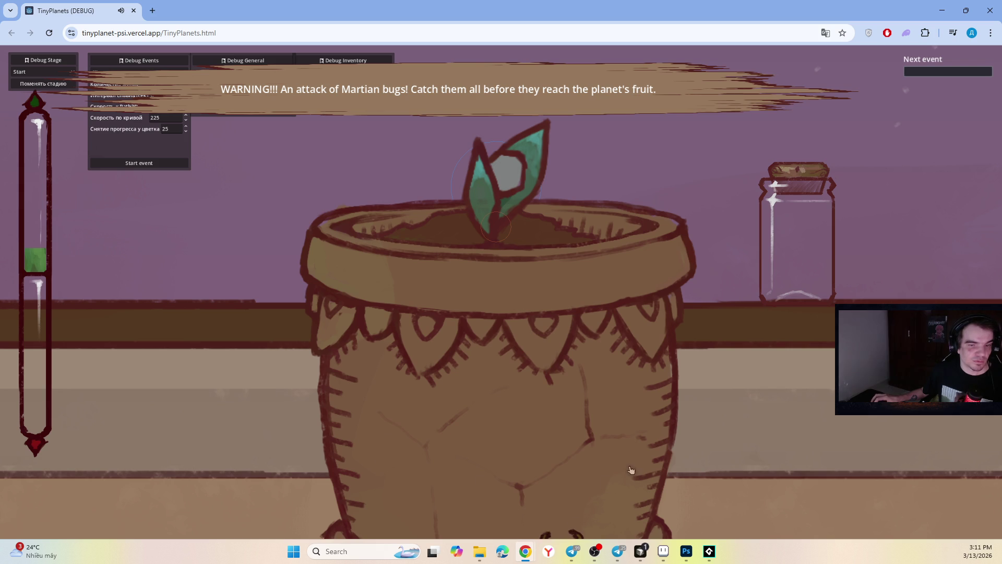
click(619, 376)
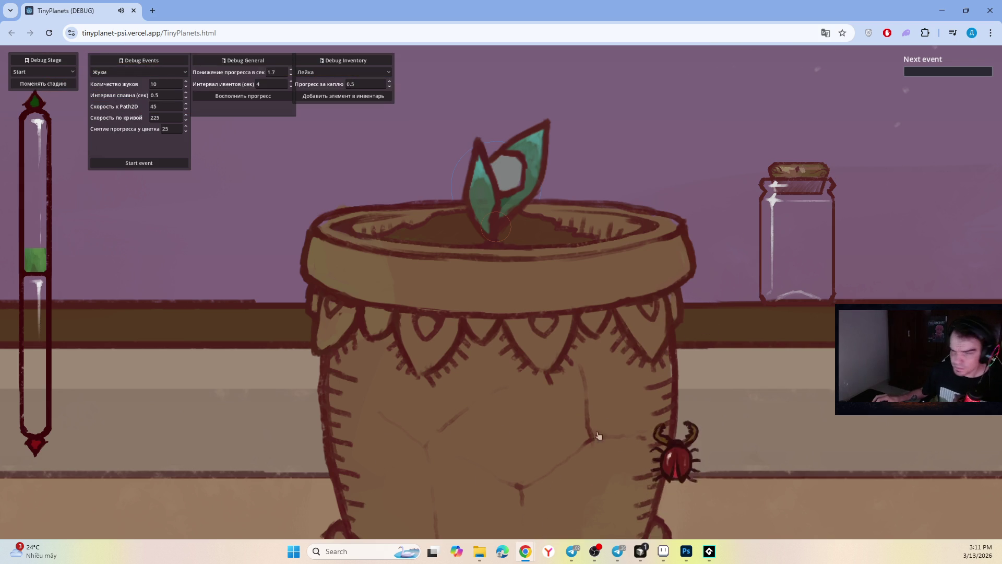
click(679, 392)
click(621, 397)
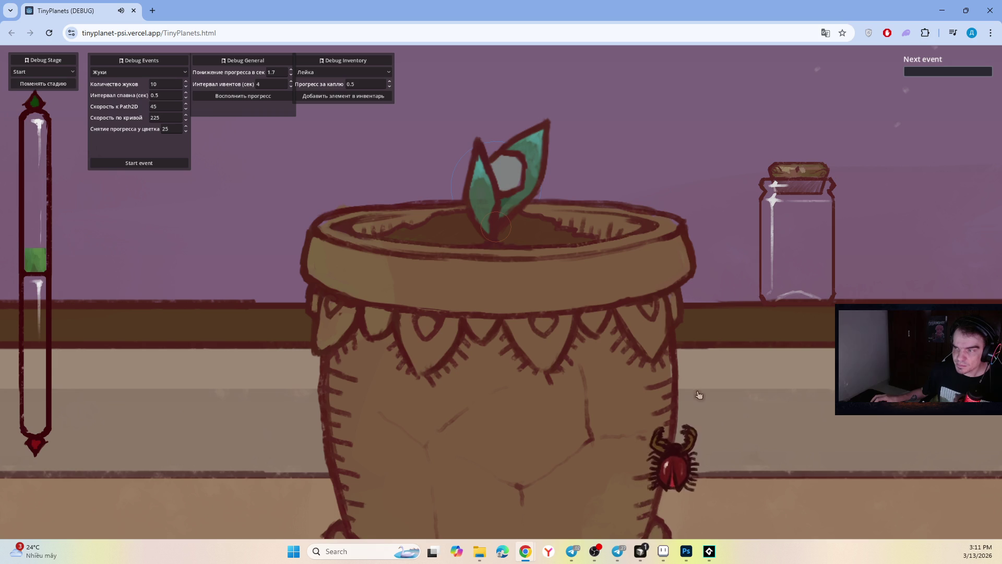
click(697, 286)
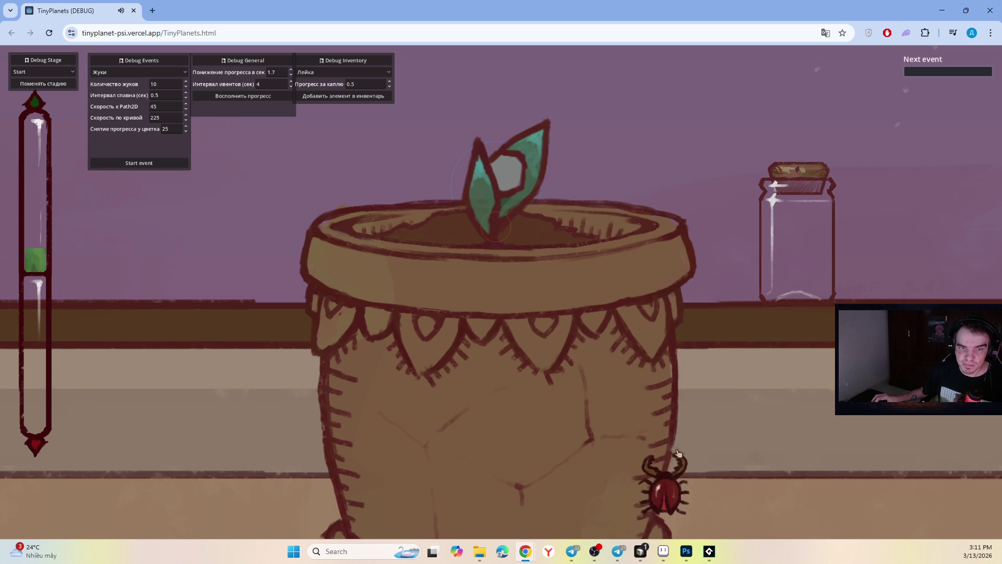
click(678, 471)
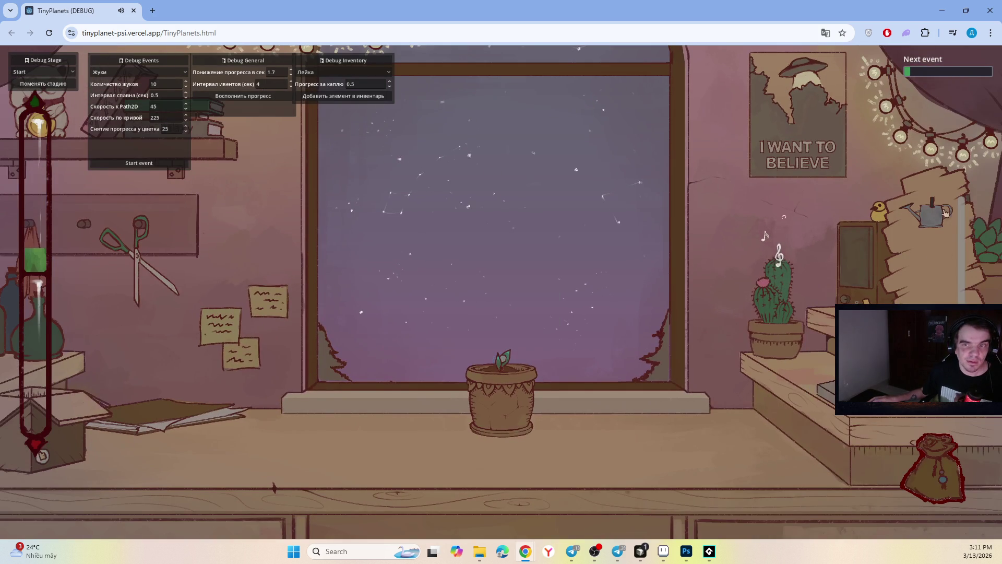
mouse_move(946, 213)
mouse_down()
mouse_move(685, 222)
mouse_move(577, 214)
mouse_move(562, 243)
mouse_move(548, 247)
mouse_move(562, 257)
mouse_up()
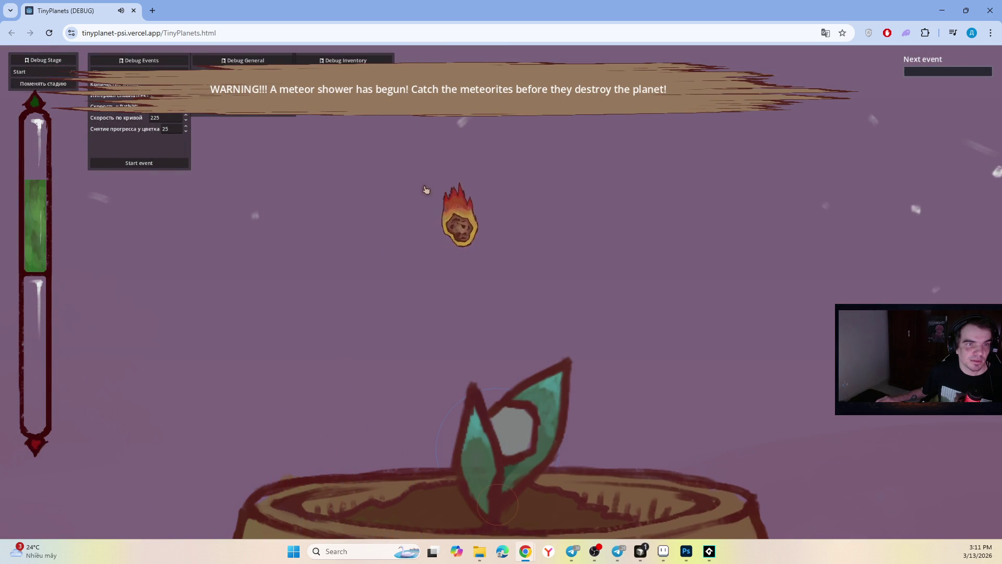
Step: Smash the falling meteorites, including the flaming one, until the shower ends
click(499, 293)
click(617, 313)
click(438, 371)
click(459, 288)
click(637, 219)
click(642, 178)
click(486, 267)
click(631, 245)
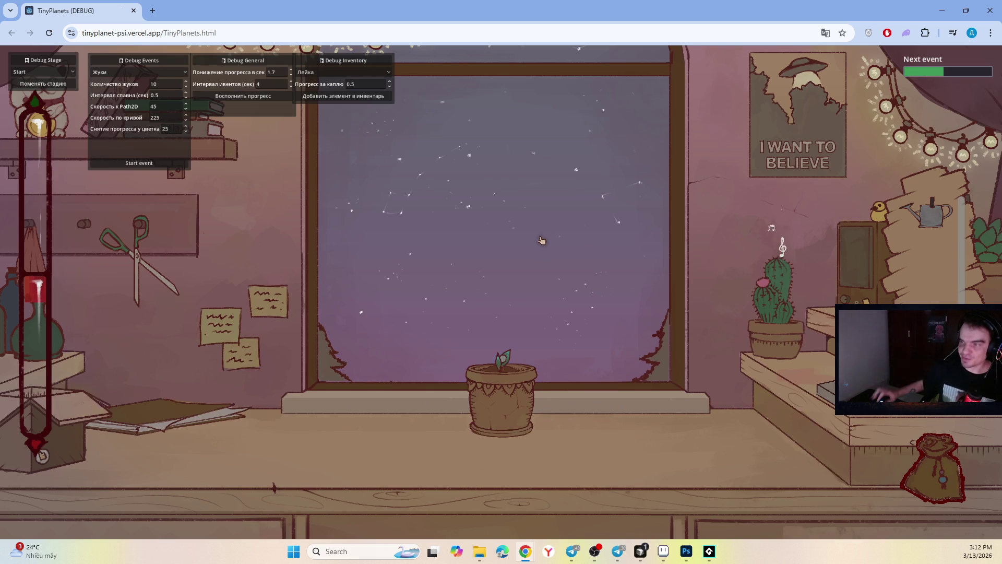
Step: Refill growth with Восполнить прогресс, then start a bug attack and catch its seven beetles
click(235, 95)
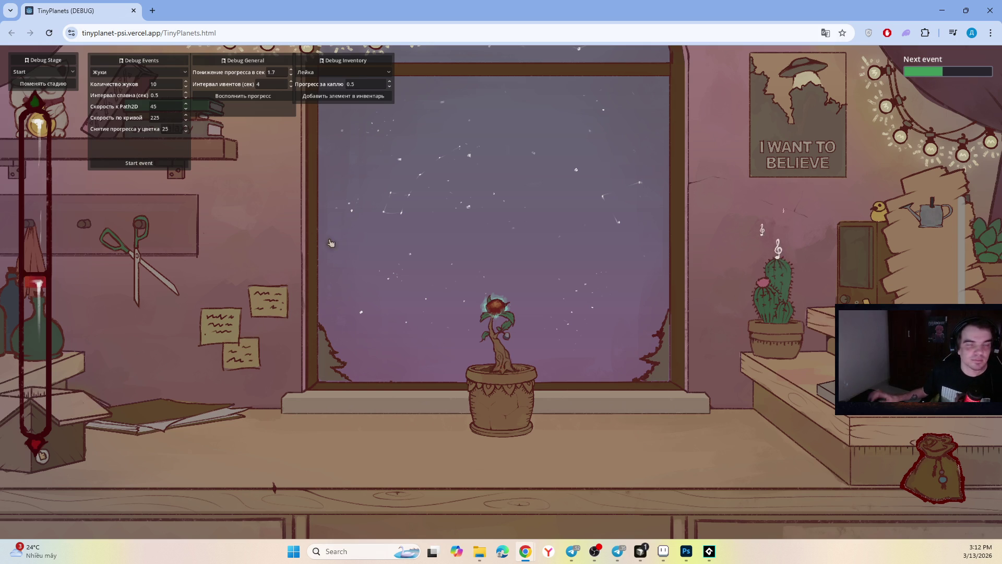
click(157, 164)
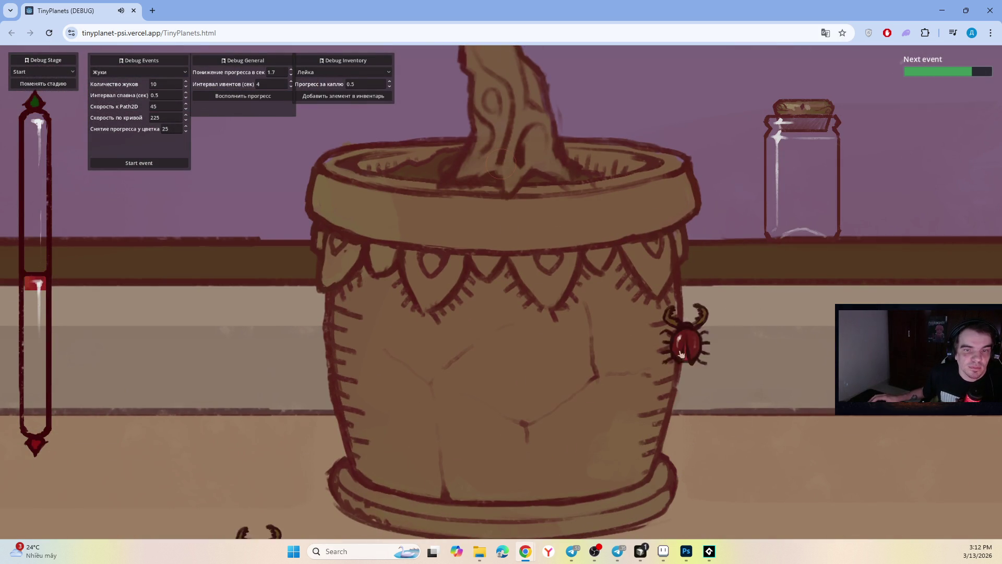
click(684, 262)
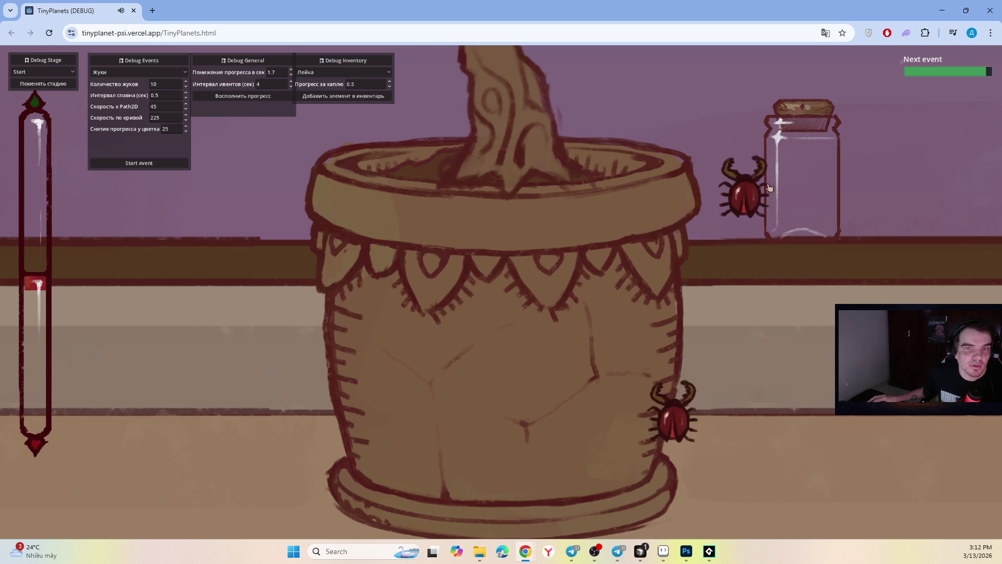
click(677, 334)
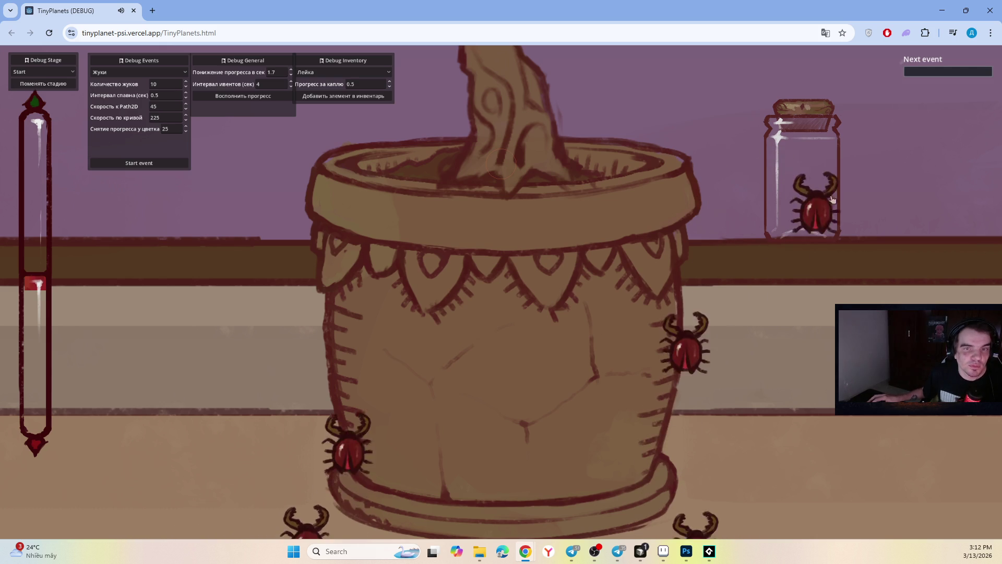
click(695, 282)
click(684, 319)
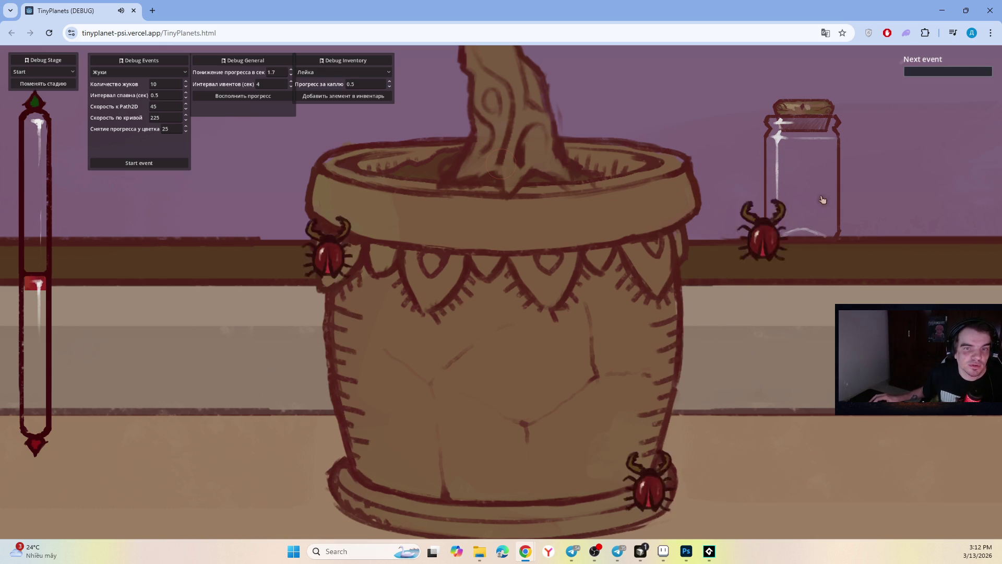
click(313, 172)
click(679, 316)
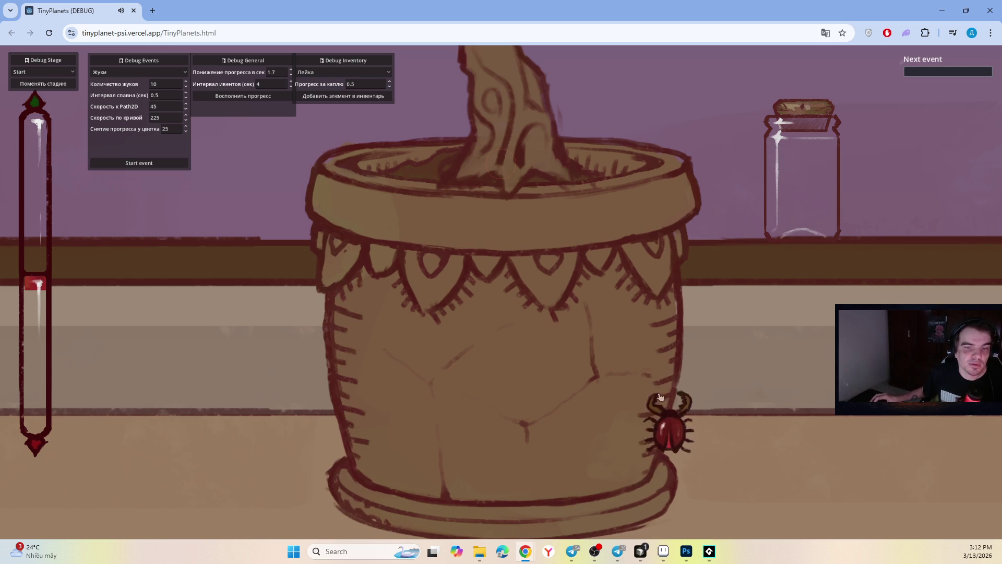
click(666, 426)
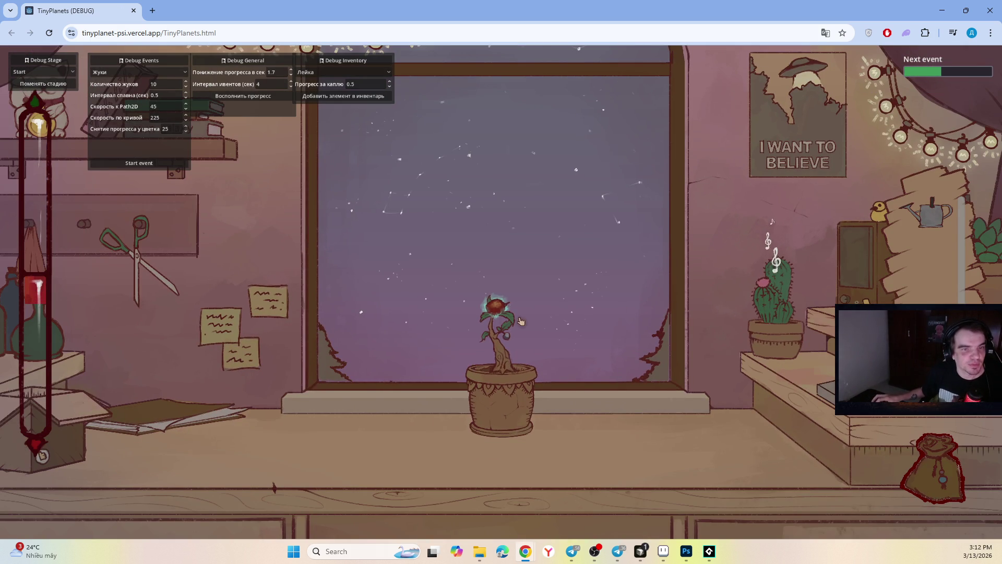
Step: Start two more events, dragging a beetle into the jar, then switch to the Photoshop mockup
click(138, 164)
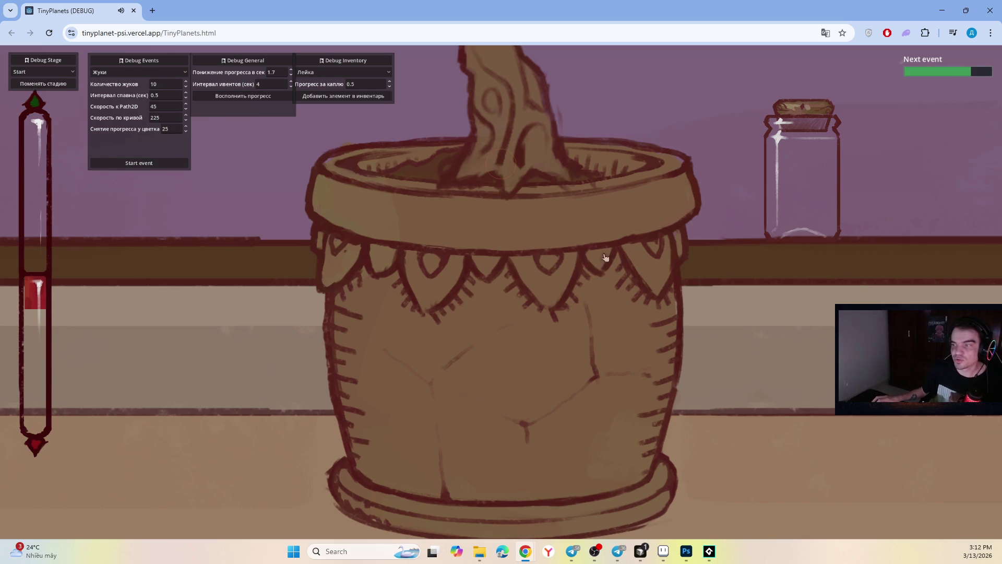
drag(674, 387, 800, 167)
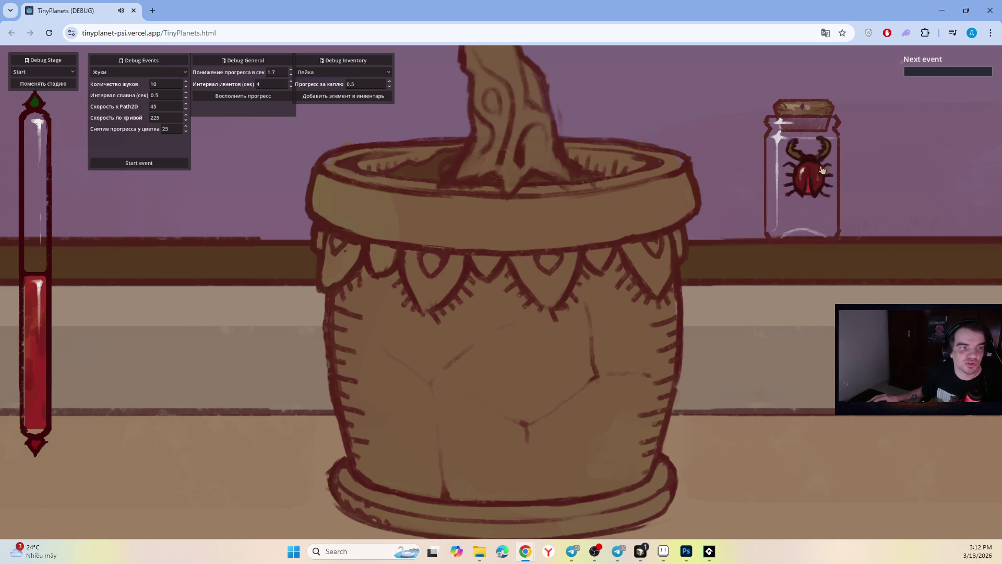
click(129, 163)
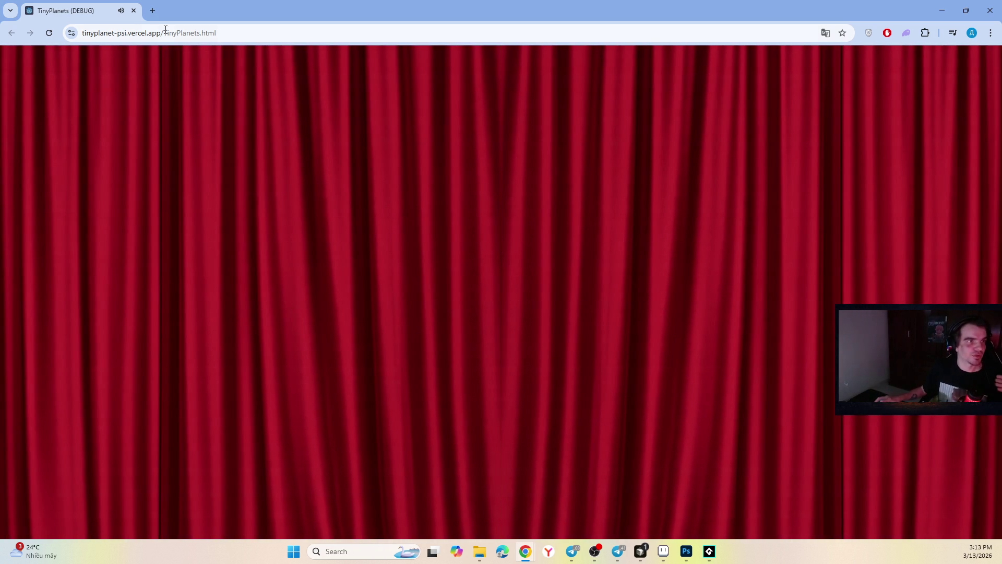
key(alt+Tab)
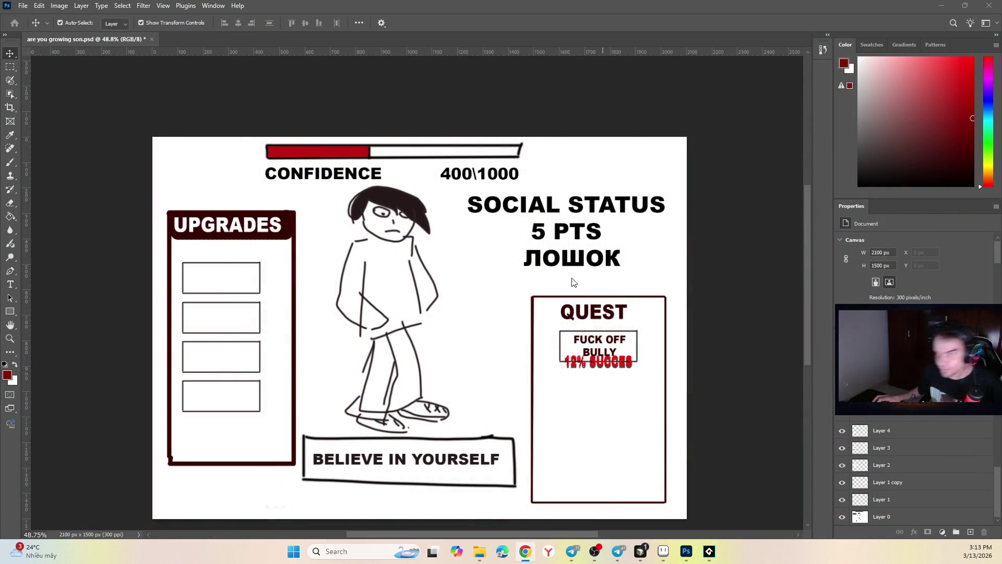
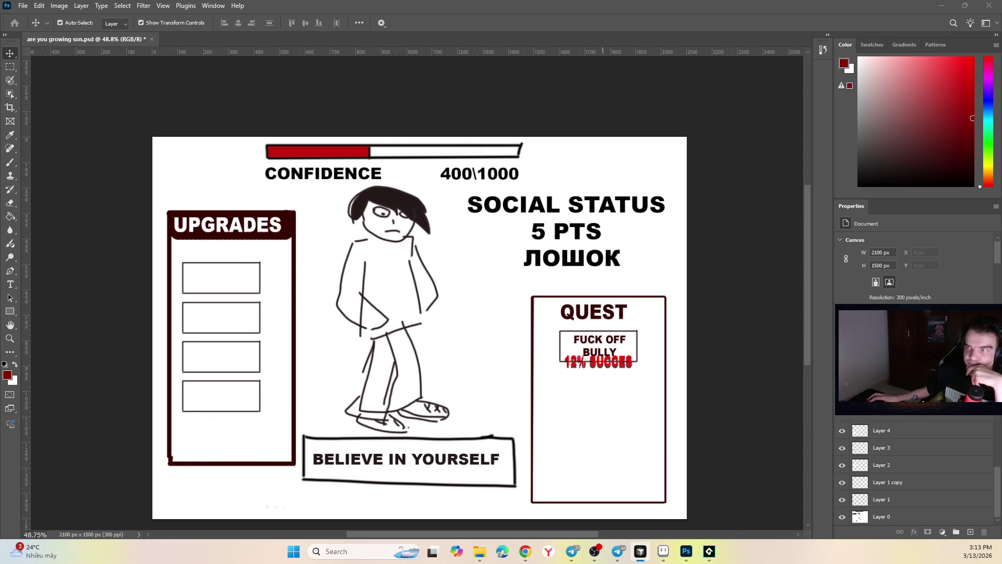
Step: Leave the Photoshop confidence-screen mockup and bring up the GameMaker project
click(709, 552)
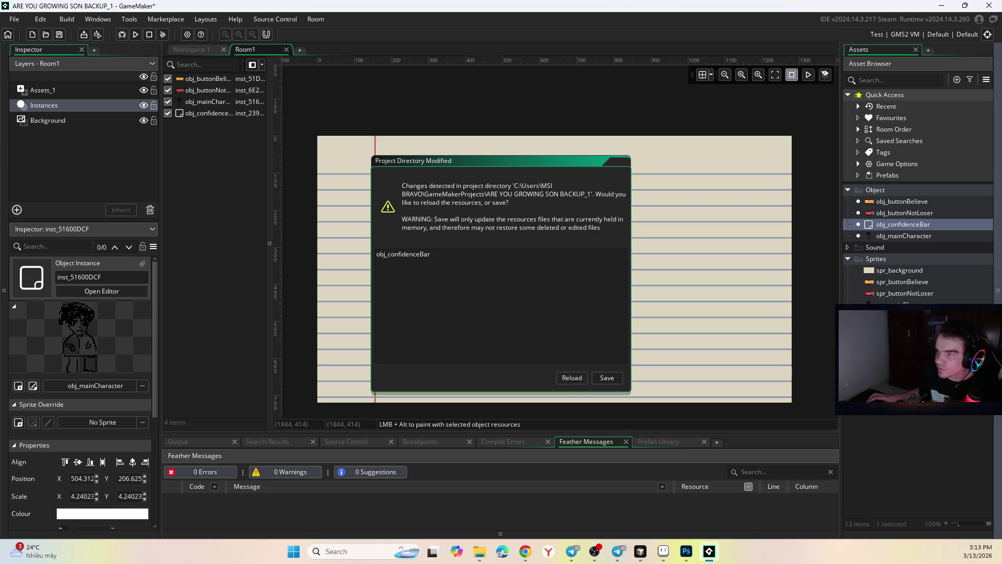
Step: Reload the project's changed files from disk and open obj_confidenceBar for editing
key(alt+Tab)
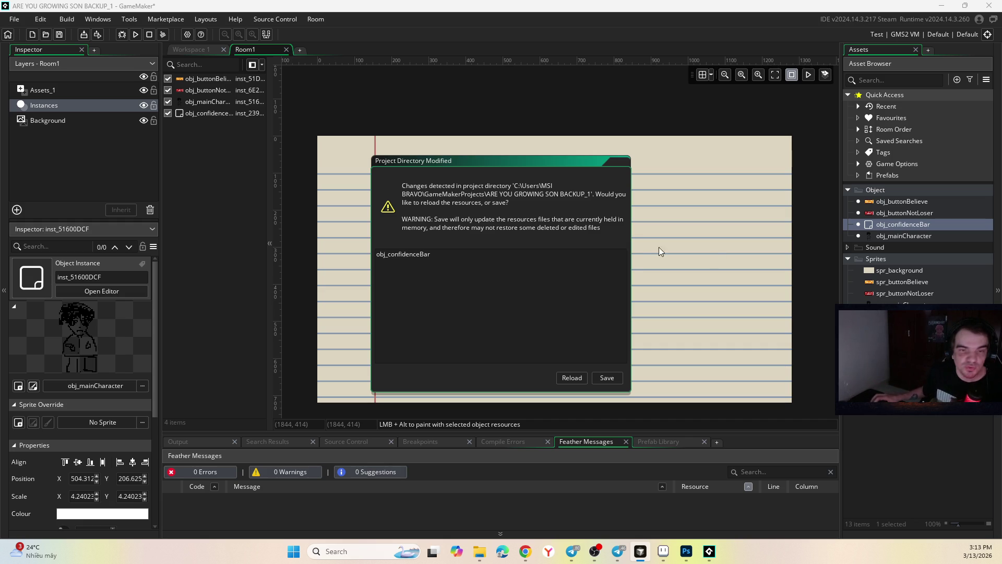
click(570, 378)
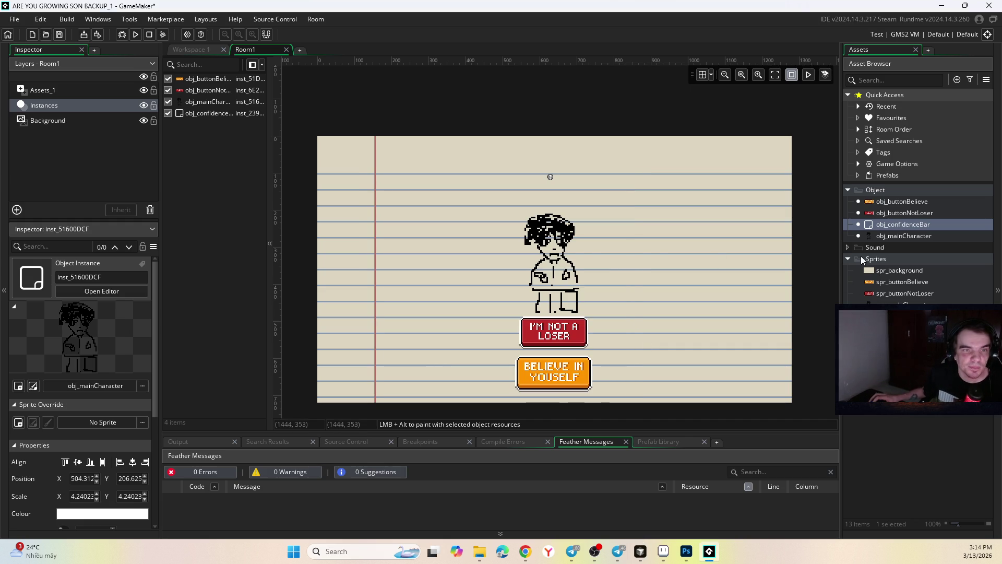
double_click(903, 224)
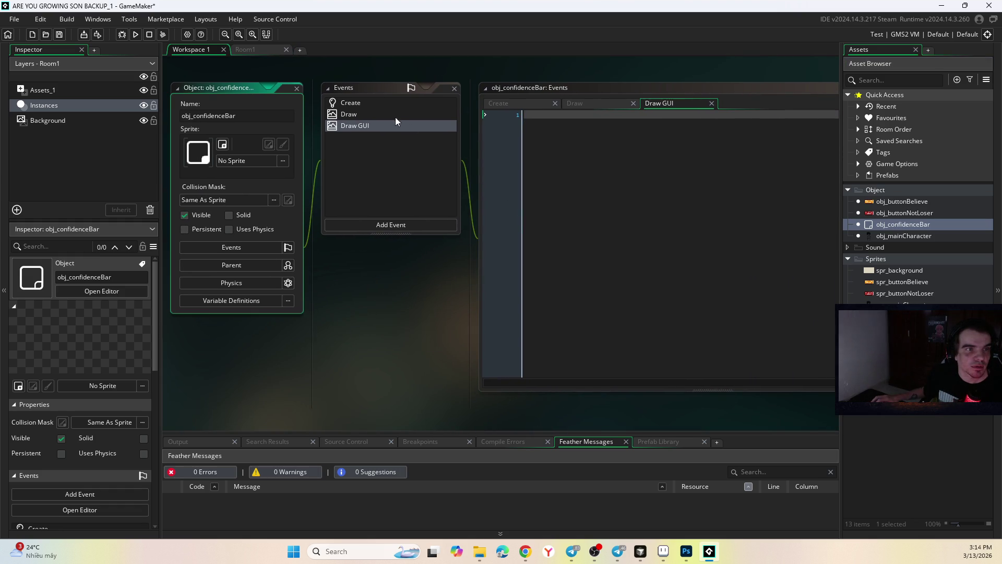
Step: Paste the confidence value and bar-size variables into obj_confidenceBar's Create event
click(387, 103)
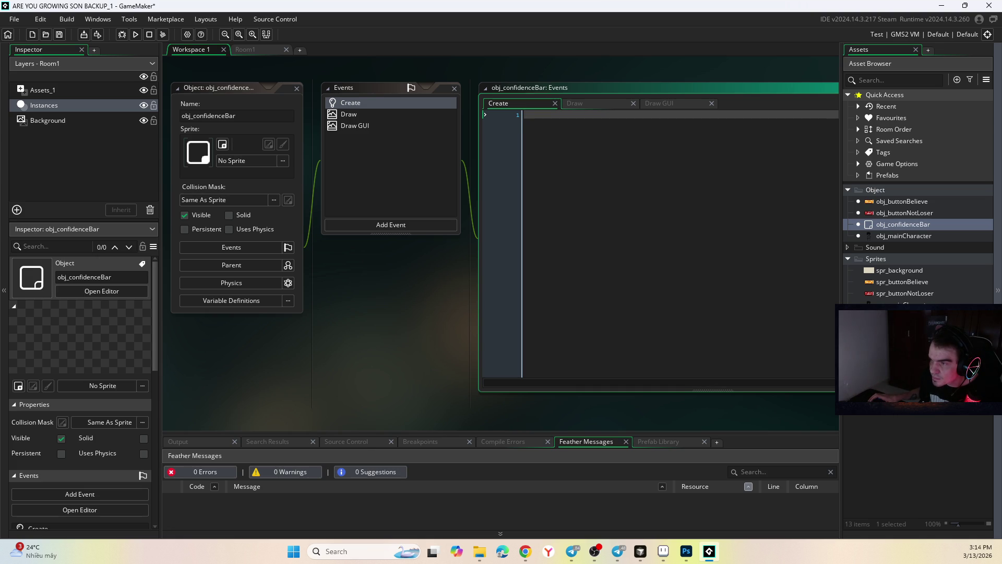
key(alt+Tab)
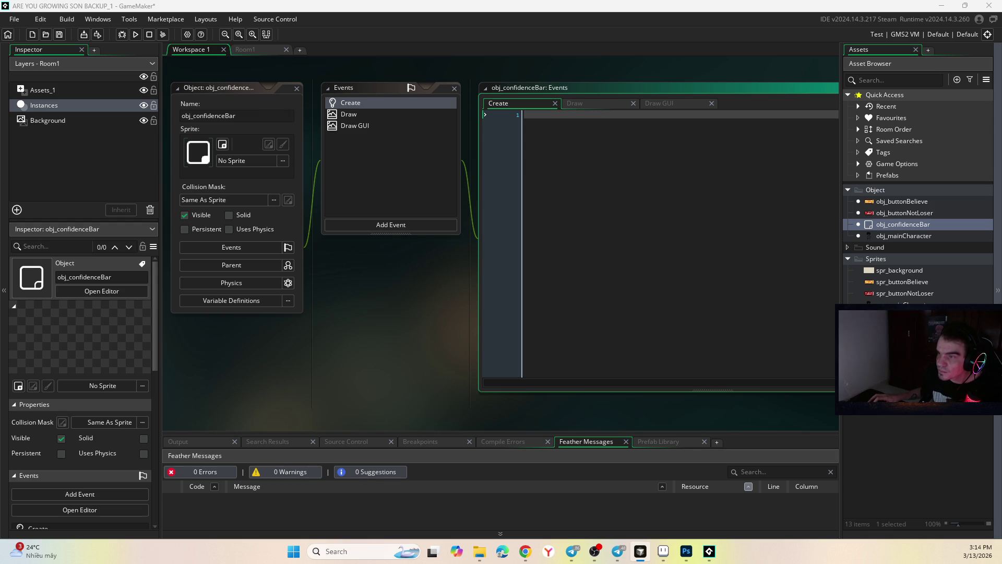
click(553, 139)
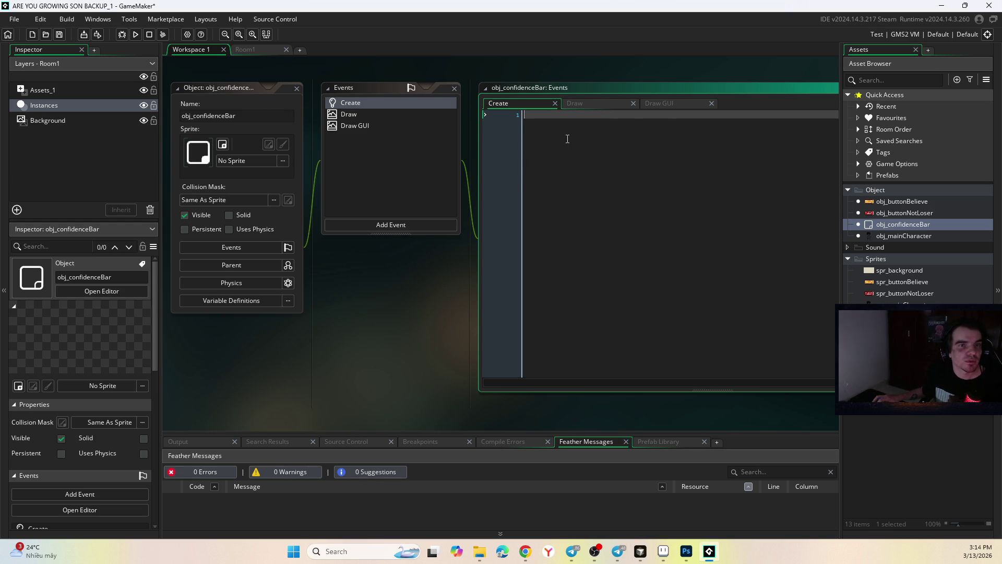
text(// Бар уверенности: текущее 100, максимум 10000 confidence_current = 100; confidence_max = 10000;  // Позиция и размеры бара на экране (для Draw GUI) bar_x = 20; bar_y = 20; bar_width = 200; bar_height = 24;)
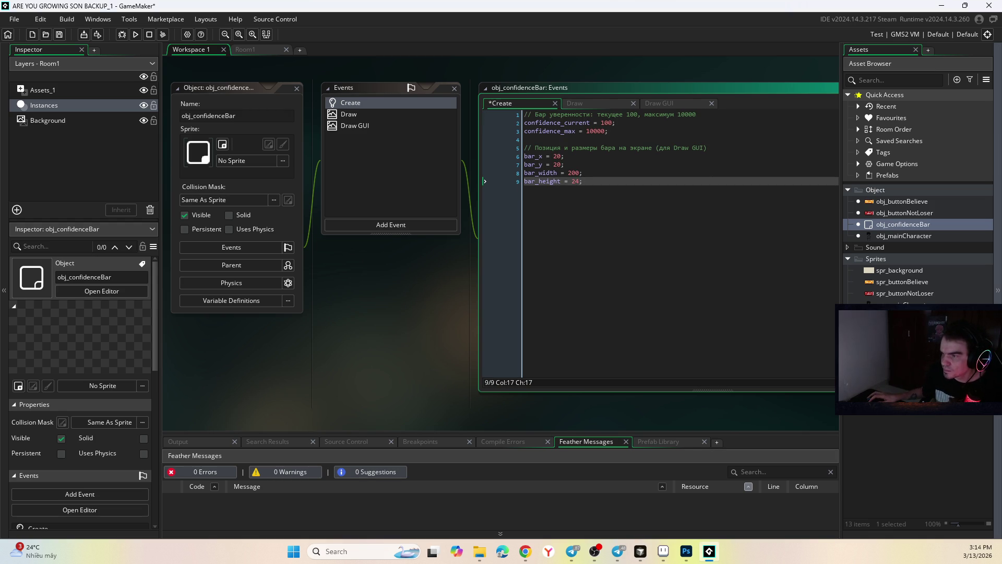
Step: Paste Draw GUI code drawing a gray background, lime fill, outline and confidence_current text
key(alt+Tab)
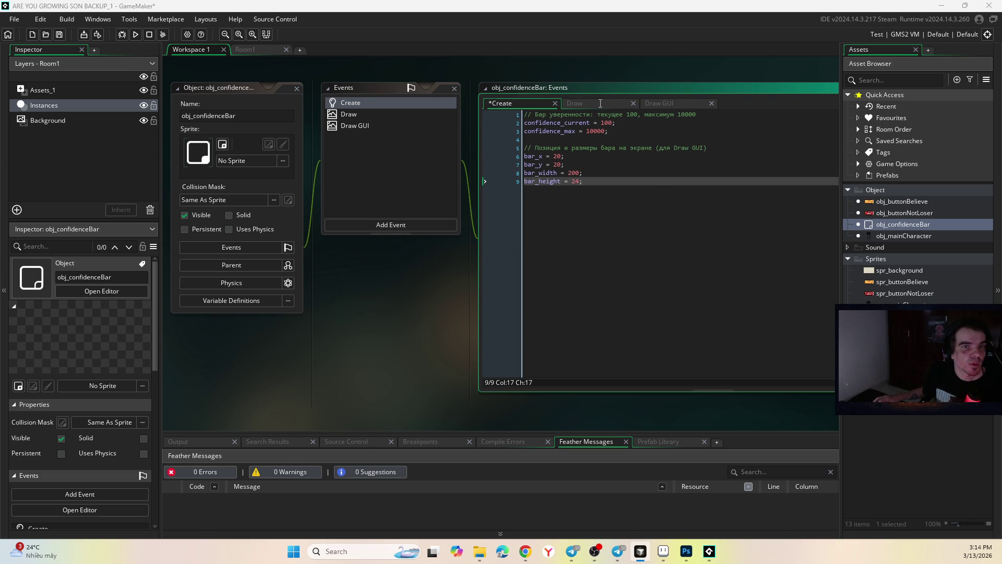
click(659, 103)
key(ctrl+v)
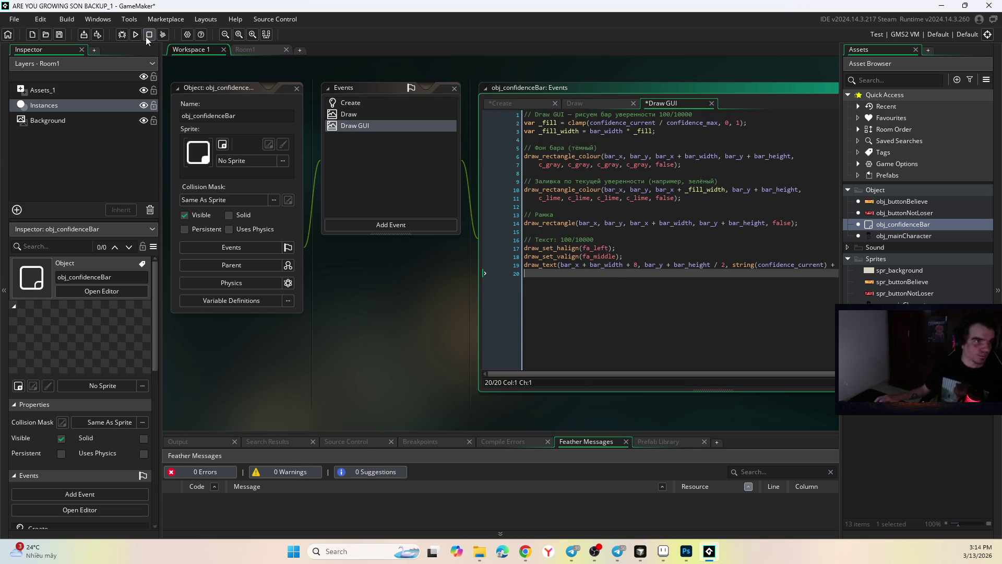
Step: Run the game and compare the 100/10000 confidence bar with the character sprite in Aseprite
key(F5)
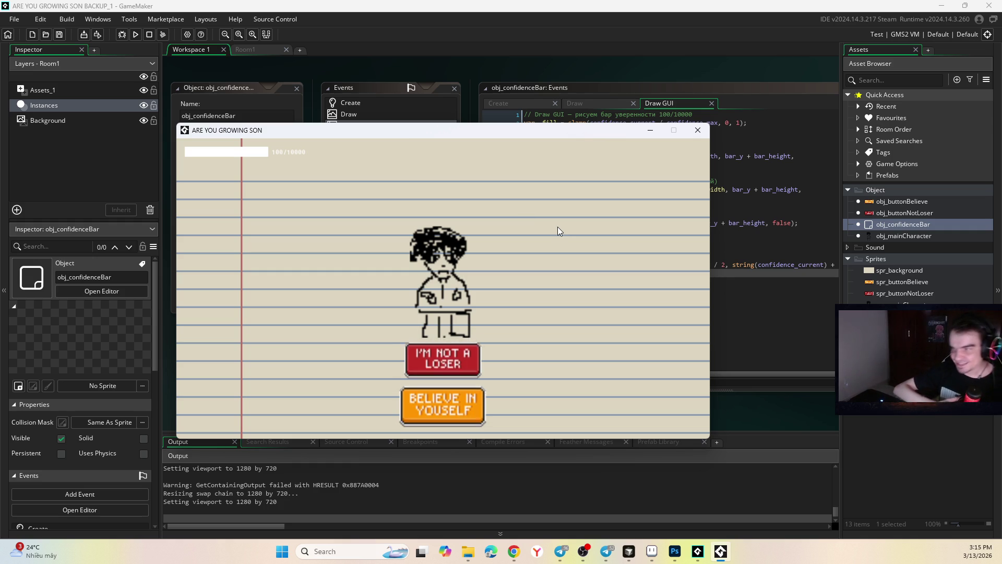
click(607, 551)
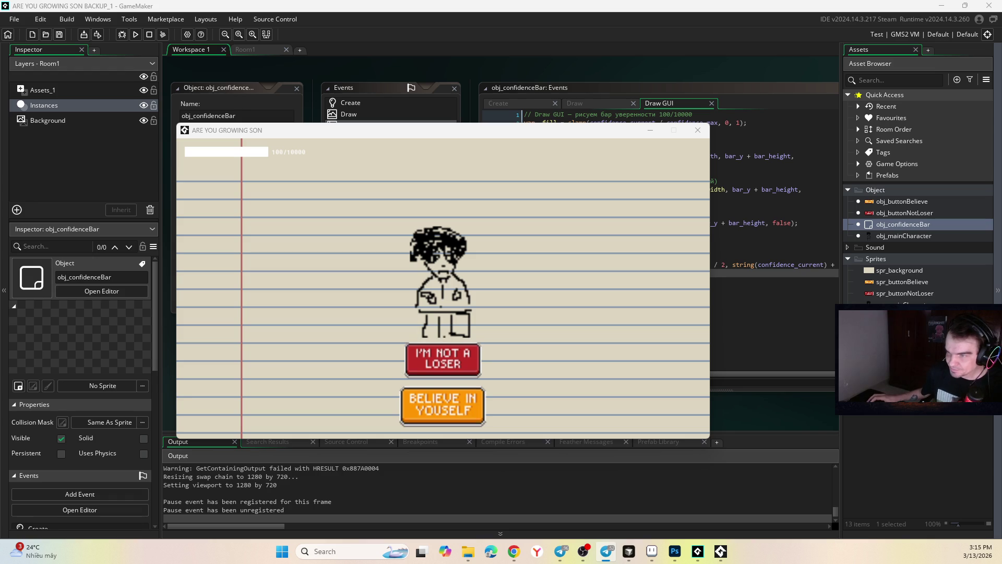
click(652, 551)
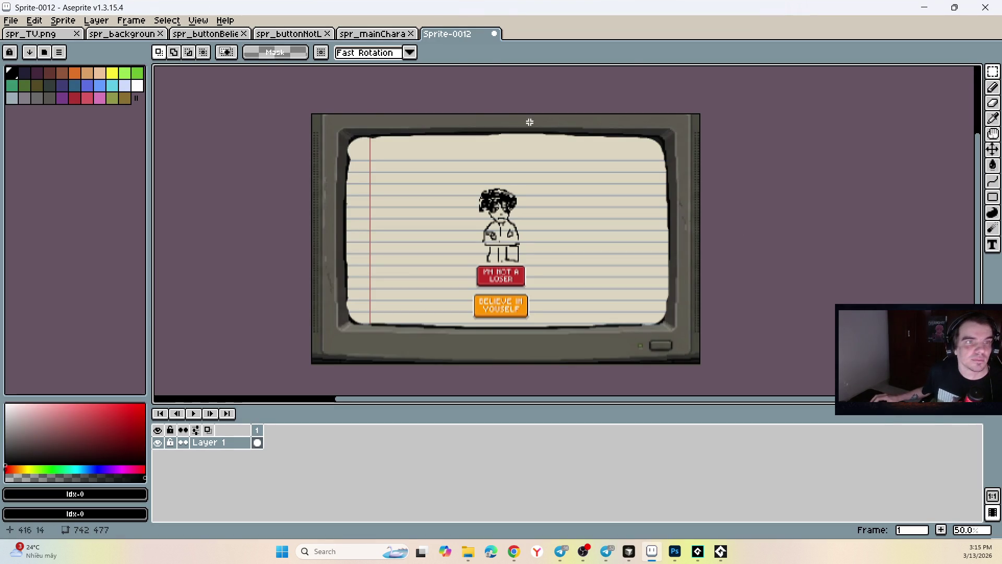
click(376, 33)
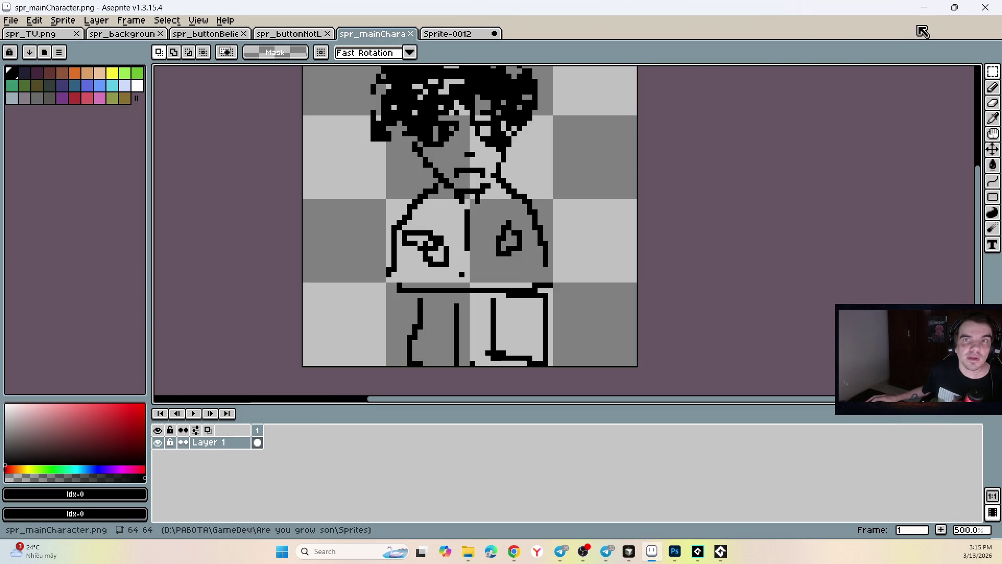
click(924, 7)
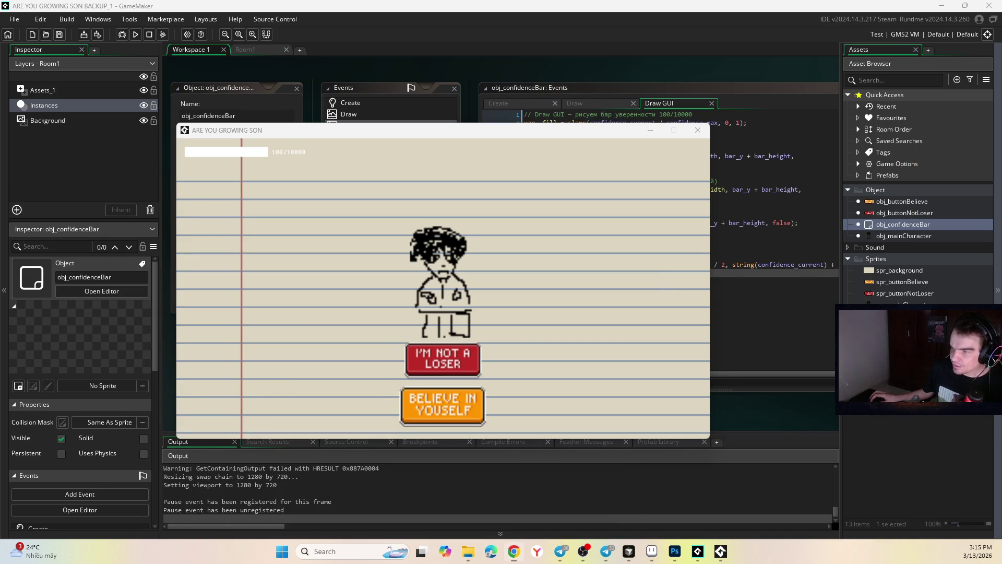
Step: Compare the running game against the Photoshop mockup, then close the game window
key(alt+F4)
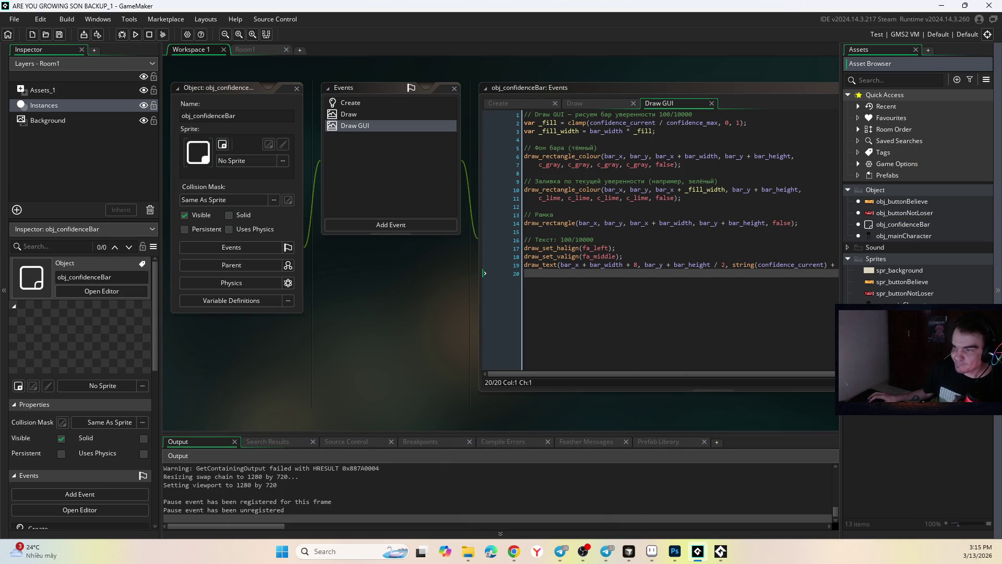
key(alt+Tab)
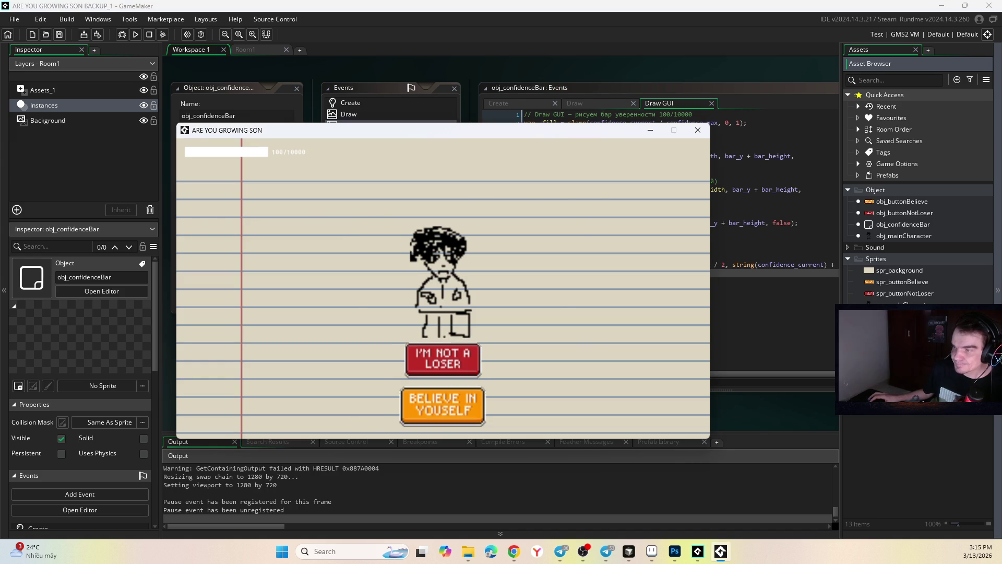
key(alt+Tab)
key(alt+Tab)
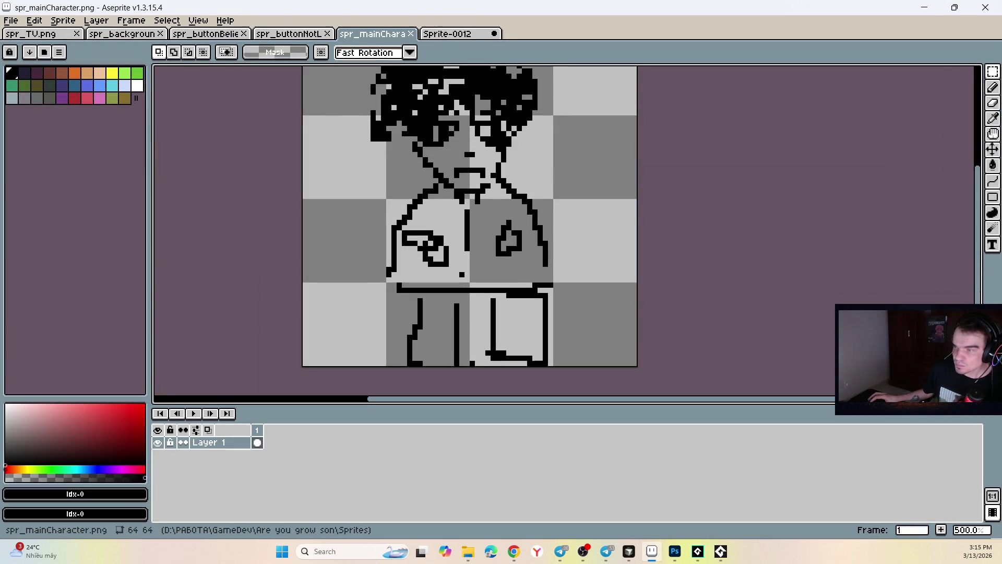
key(alt+Tab)
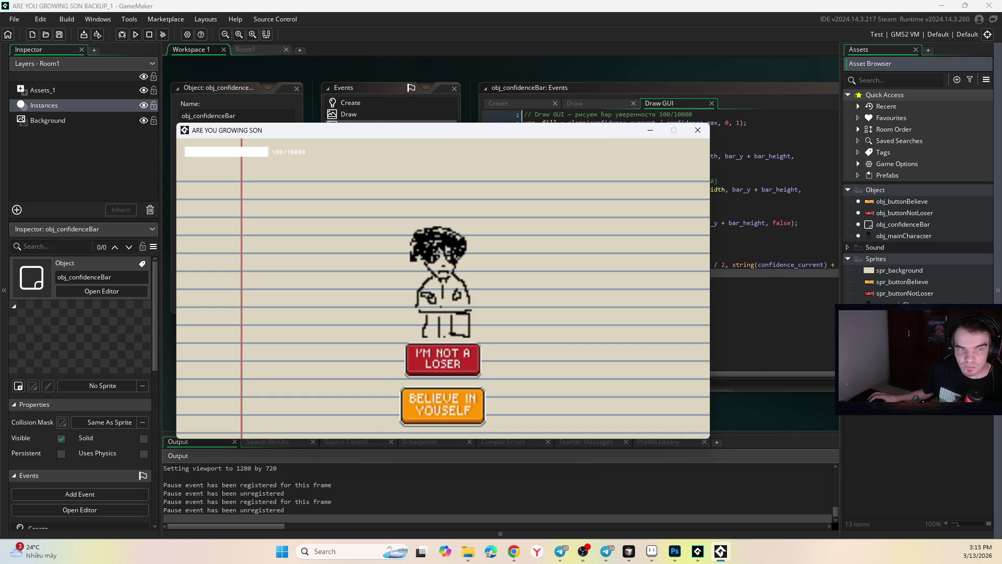
key(alt+Tab)
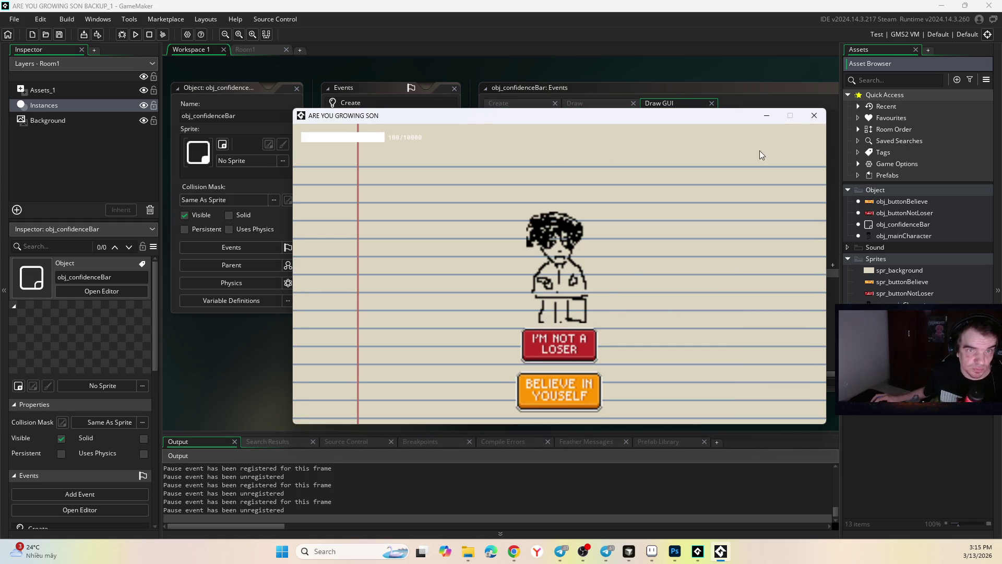
key(alt+F4)
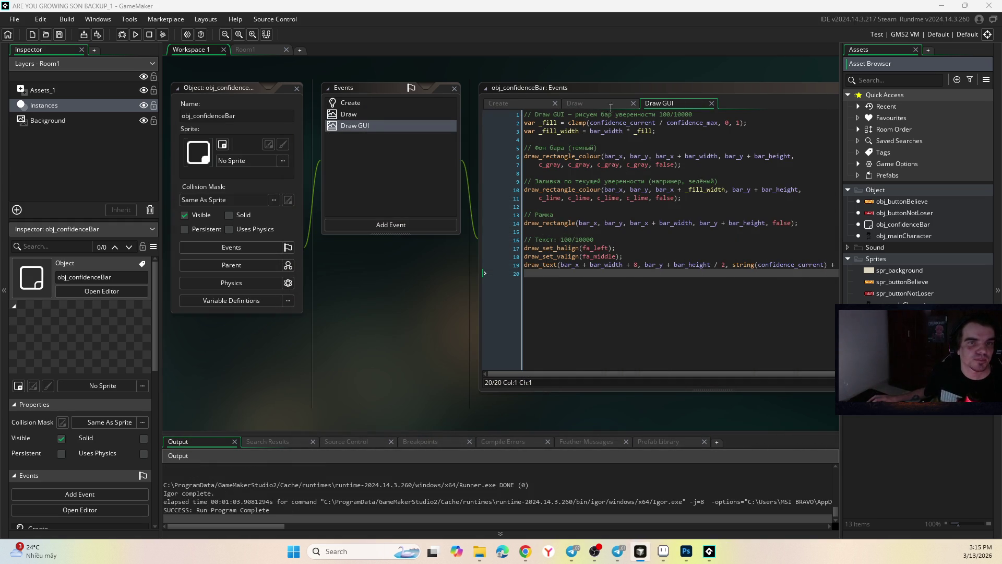
Step: Review obj_confidenceBar's Create, Draw and Draw GUI code, including the fill clamp line
click(611, 108)
click(671, 104)
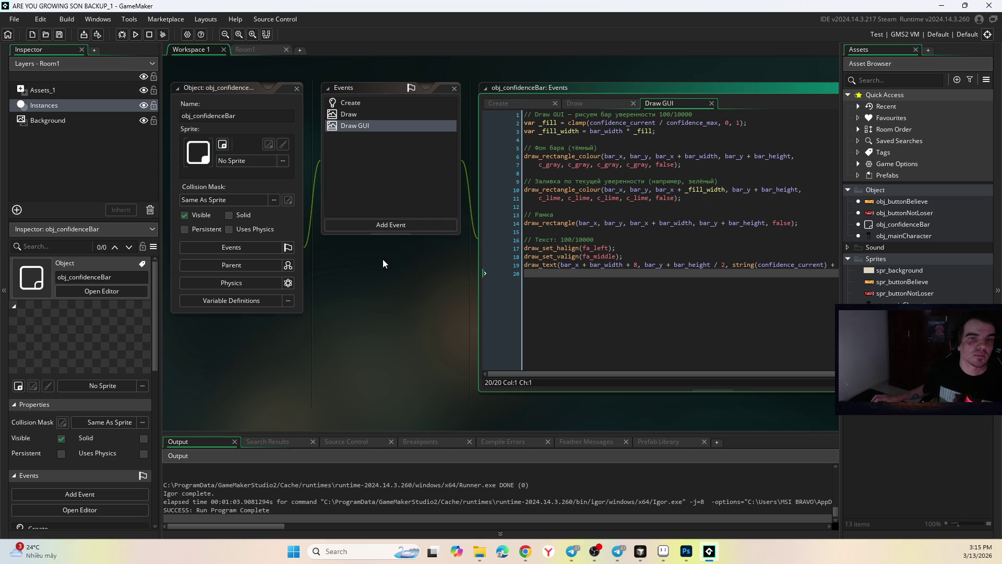
click(514, 105)
click(574, 103)
click(662, 103)
click(626, 124)
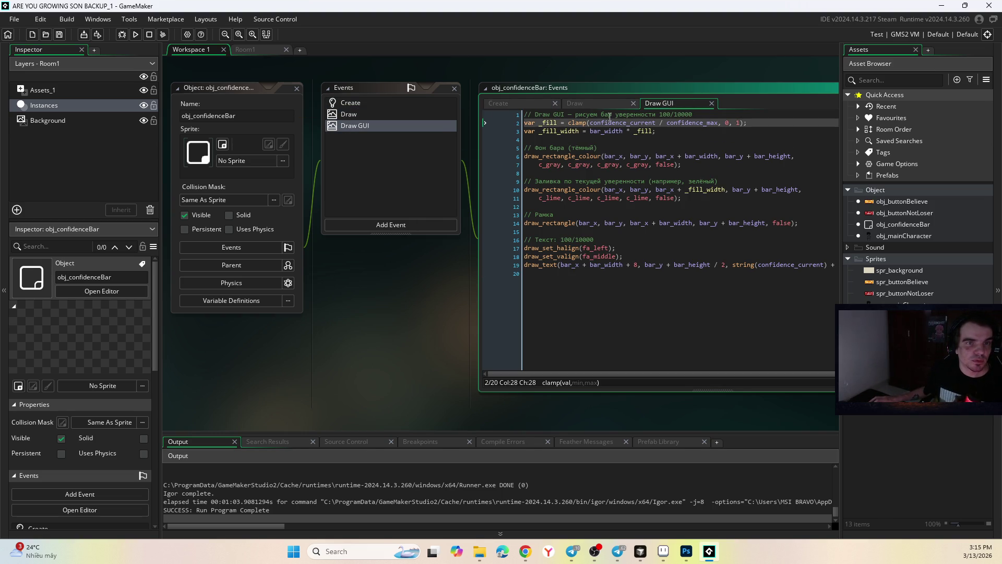
key(ctrl+shift+Tab)
key(ctrl+shift+Tab)
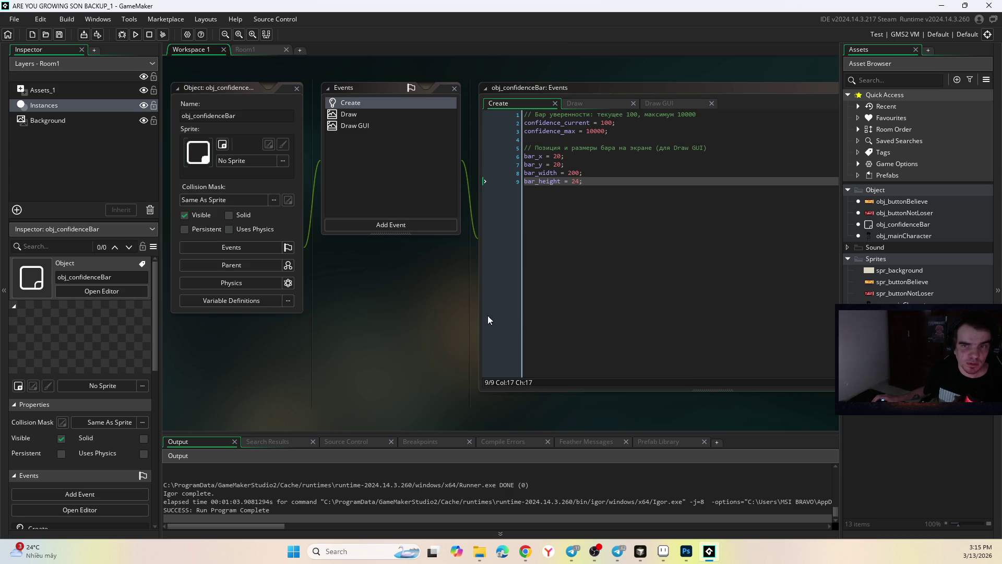
Step: Check obj_buttonNotLoser's Create code, then add a Draw event to obj_mainCharacter
double_click(927, 236)
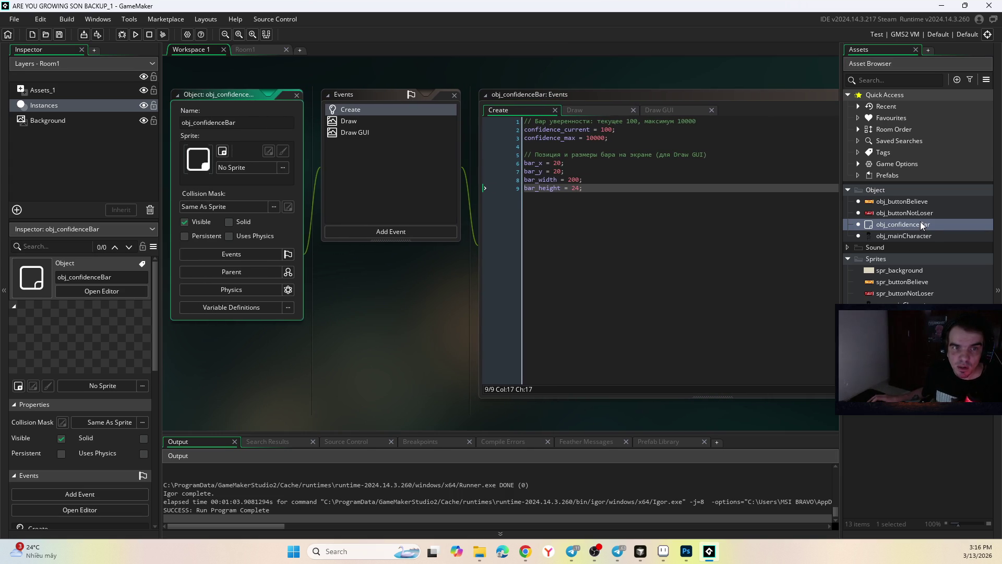
double_click(924, 212)
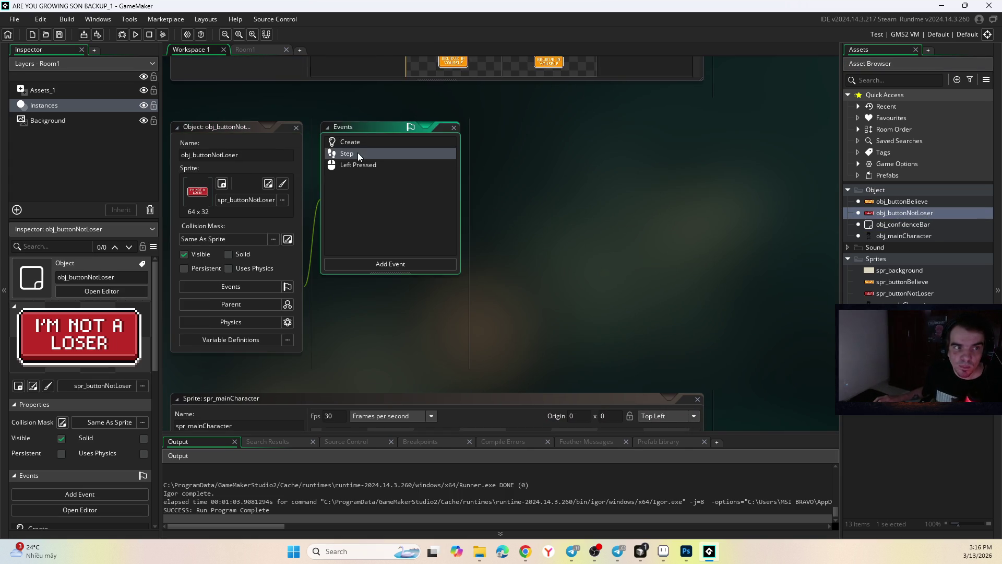
click(348, 142)
double_click(903, 236)
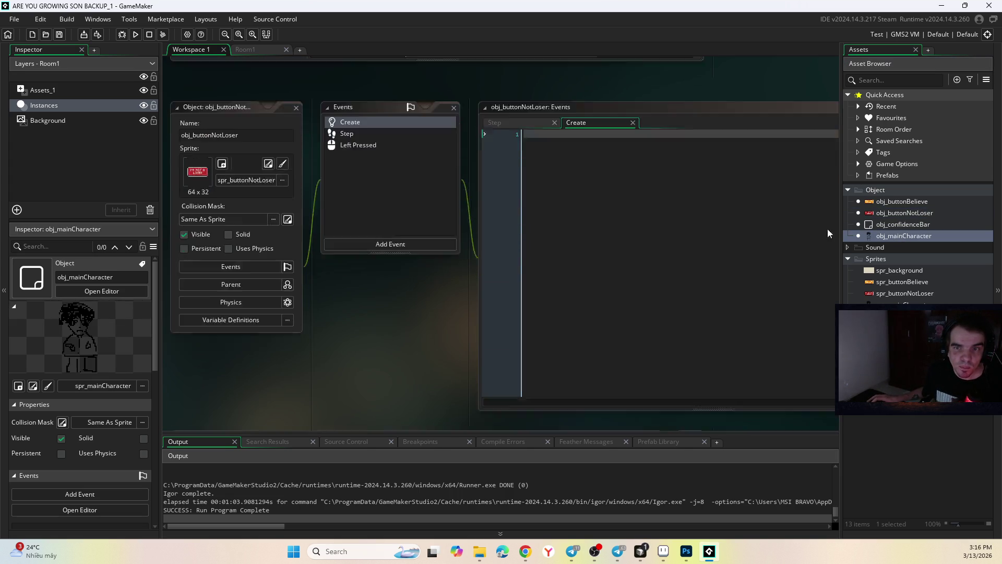
click(389, 264)
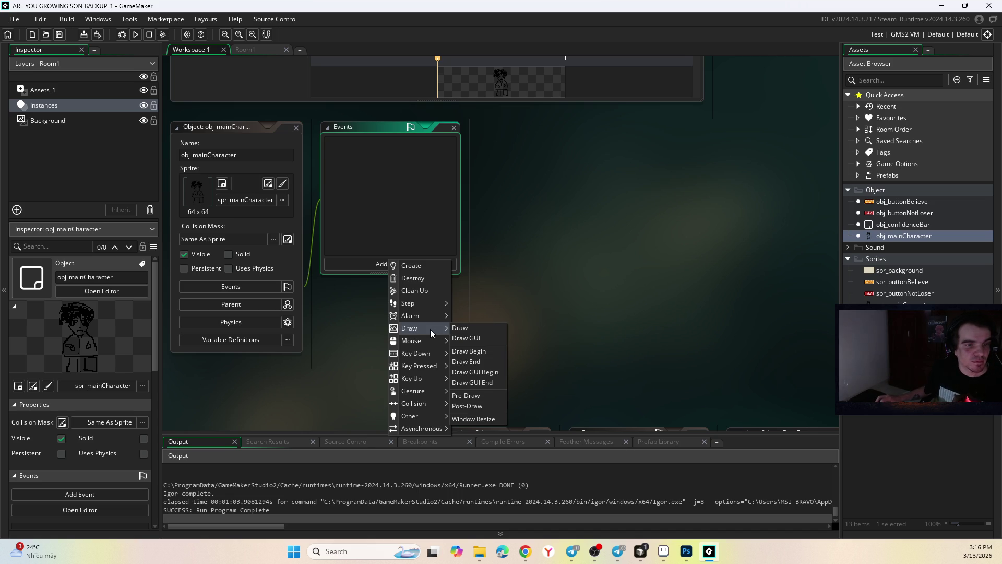
click(460, 328)
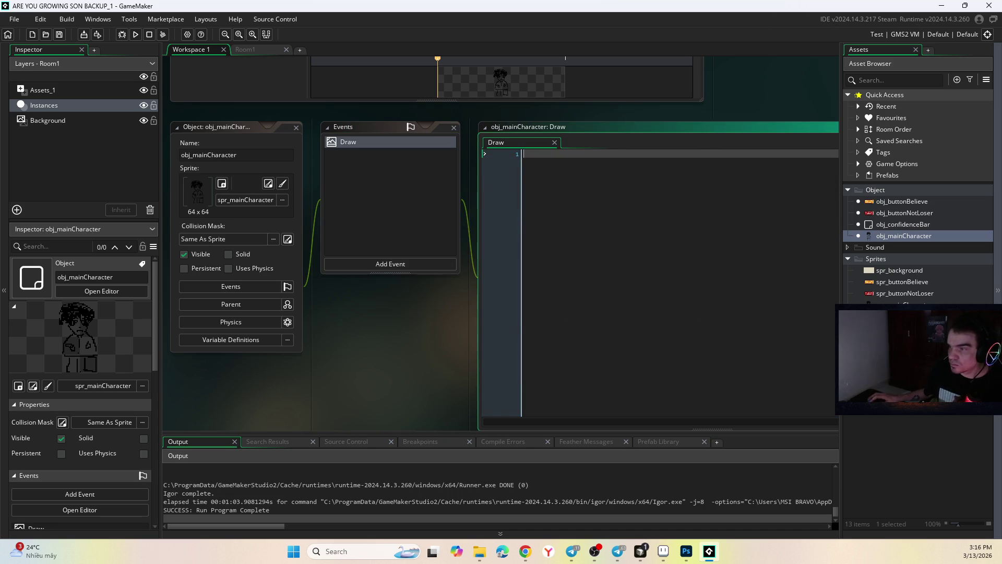
key(alt+Tab)
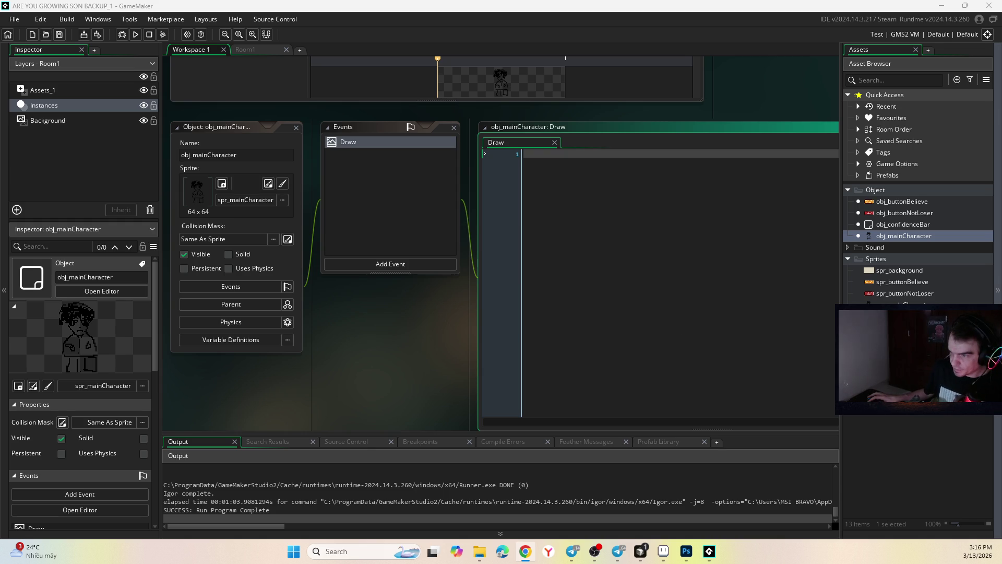
key(alt+Tab)
Step: Save the project over ARE YOU GROWING SON.yyp, replacing old files, and reopen obj_confidenceBar
key(ctrl+shift+s)
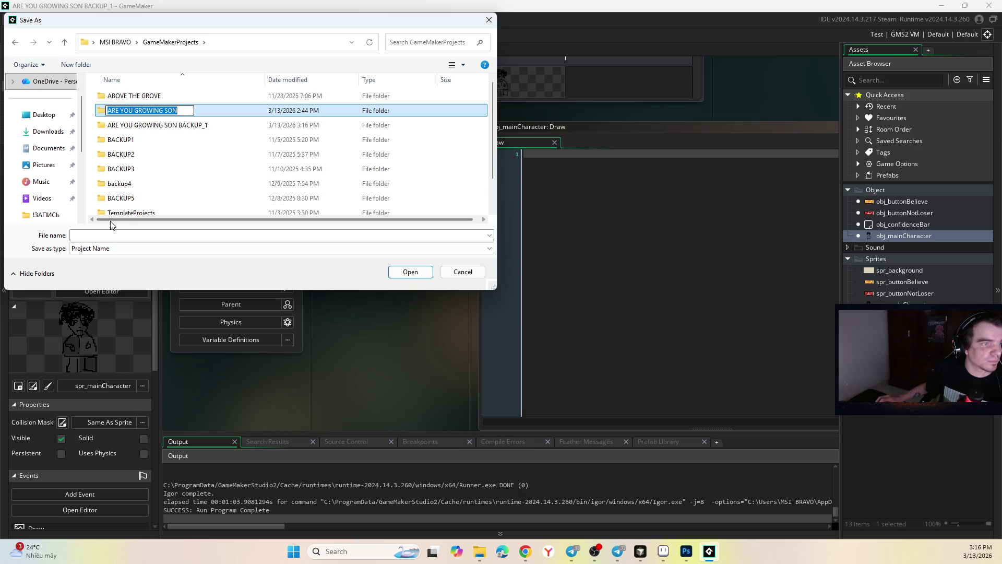
click(196, 234)
text(ARE YOU GROWING SON)
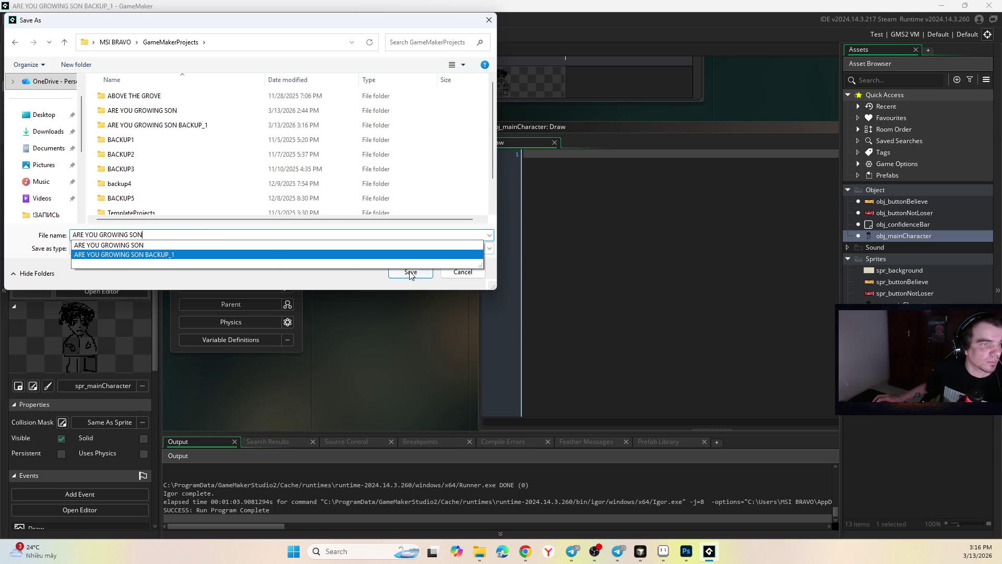
click(410, 272)
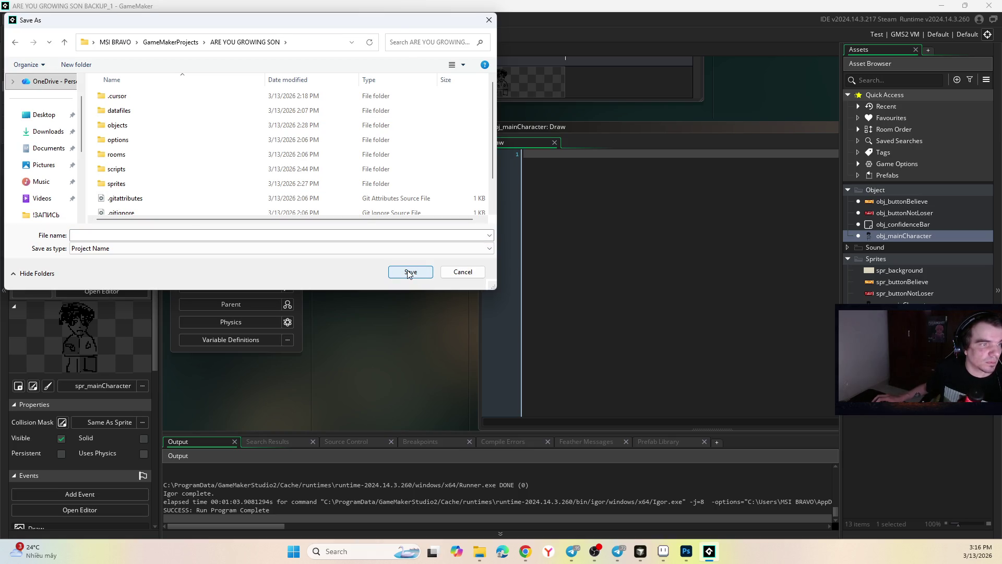
click(170, 233)
scroll(158, 155, down, 1)
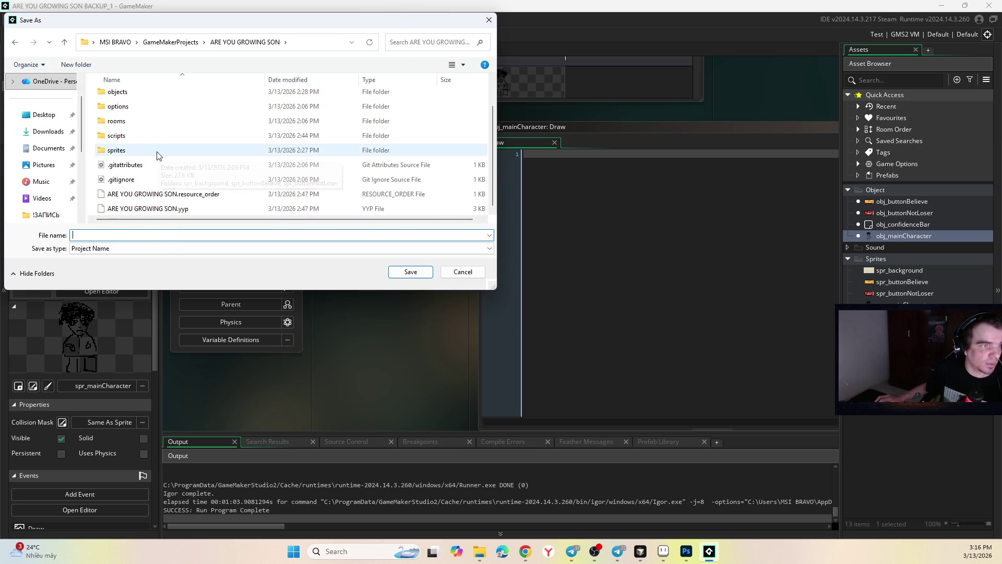
click(152, 209)
click(410, 272)
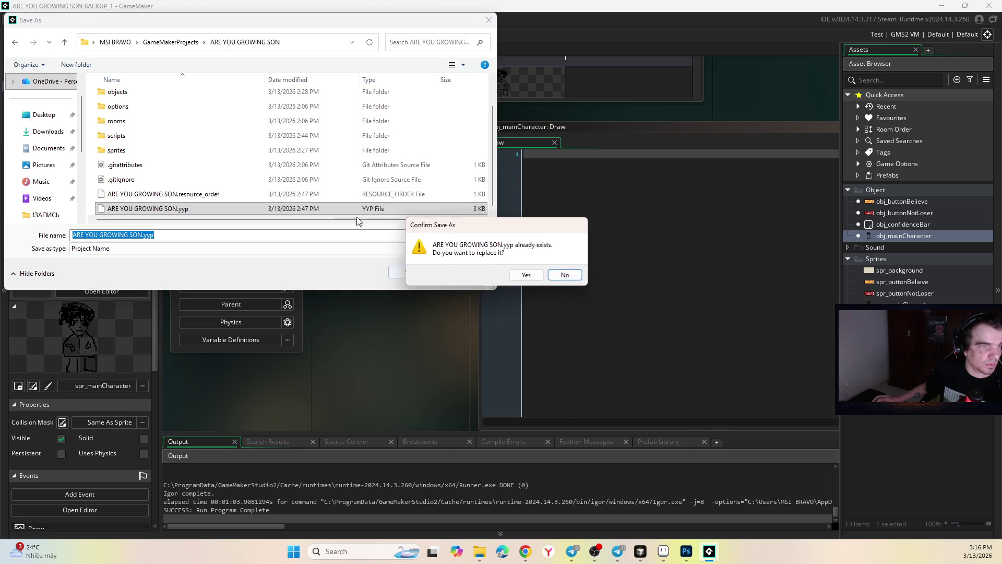
click(528, 274)
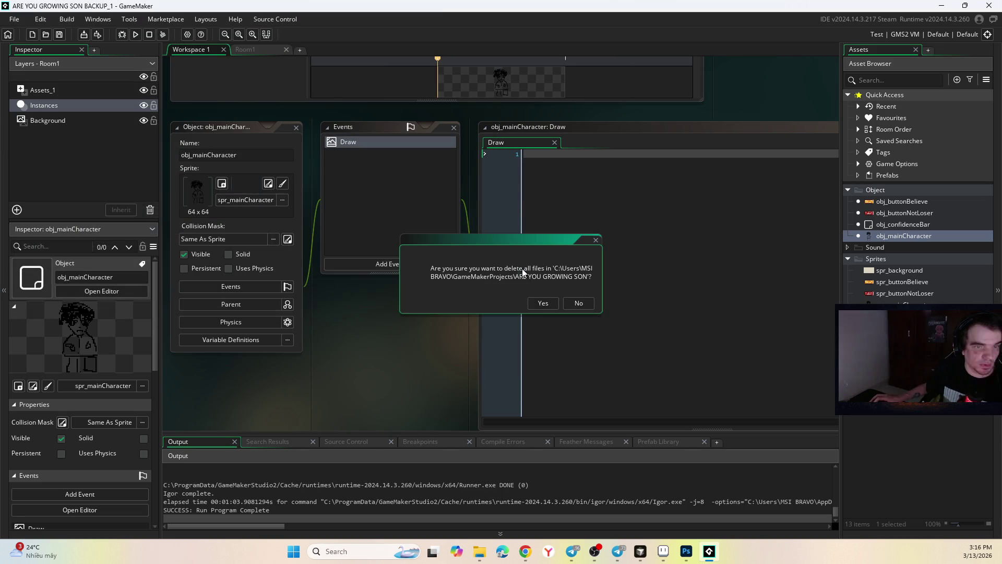
click(540, 302)
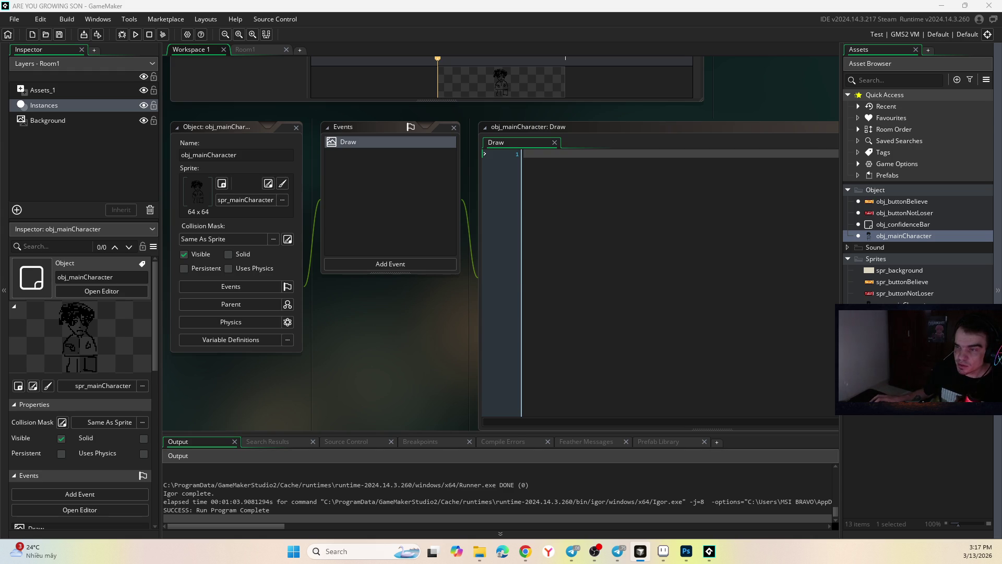
double_click(901, 225)
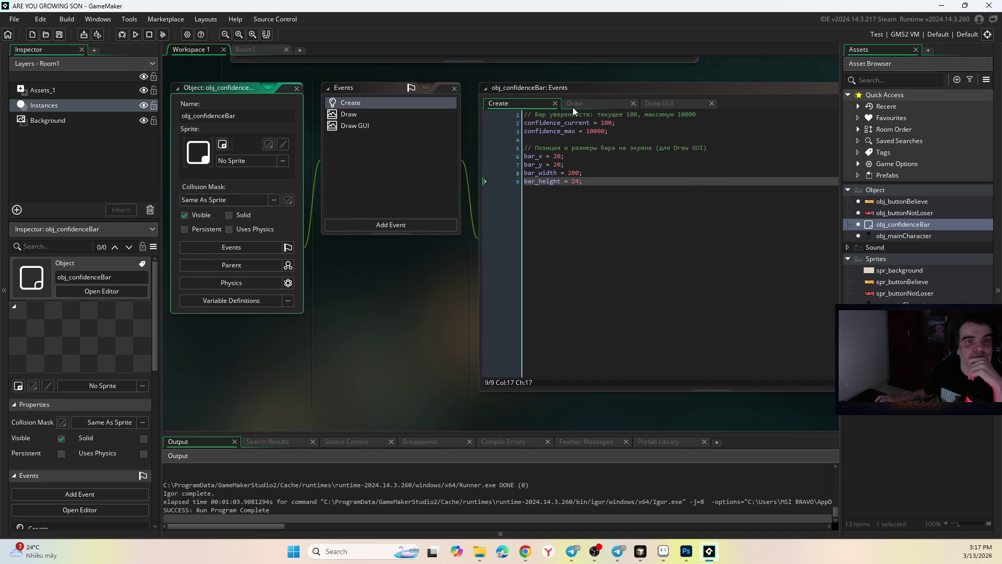
Step: Inspect obj_confidenceBar's Draw event, confirming it holds no code, before moving to Cursor
click(573, 104)
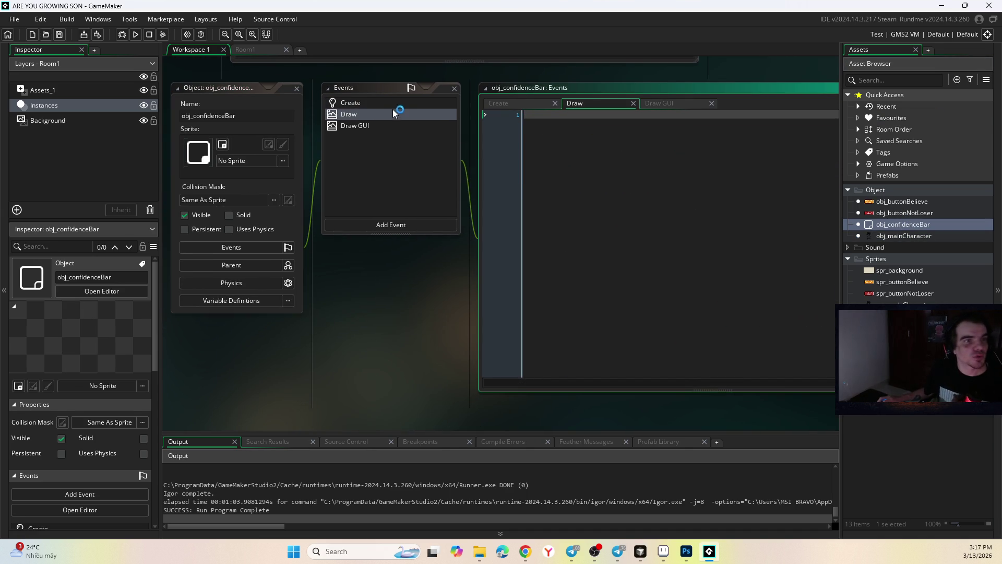
click(183, 116)
key(alt+Tab)
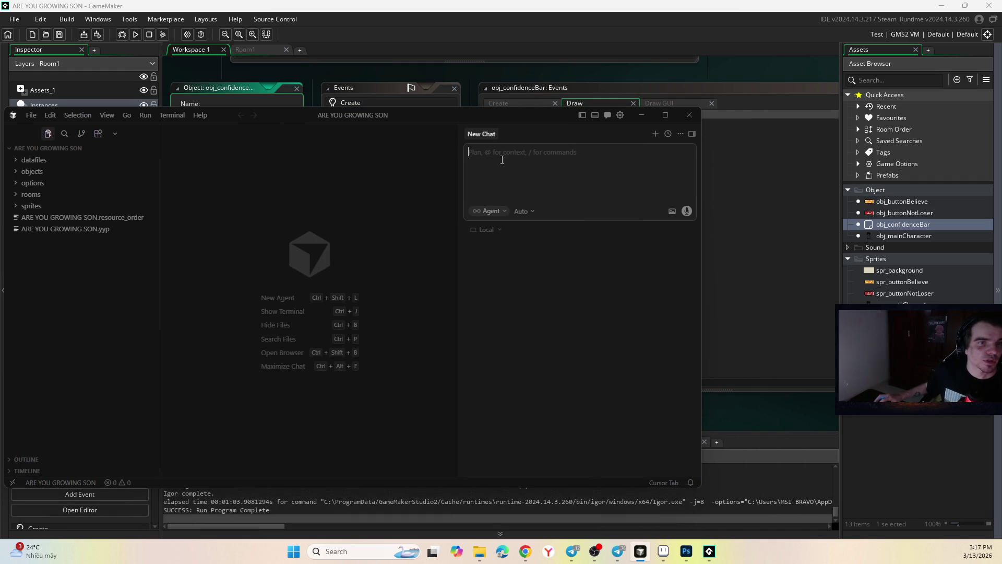
Step: Send Cursor's agent a request to check the event code of obj_confidenceBar
text(n)
key(BackSpace)
text(n)
text(ровер)
text(ажд)
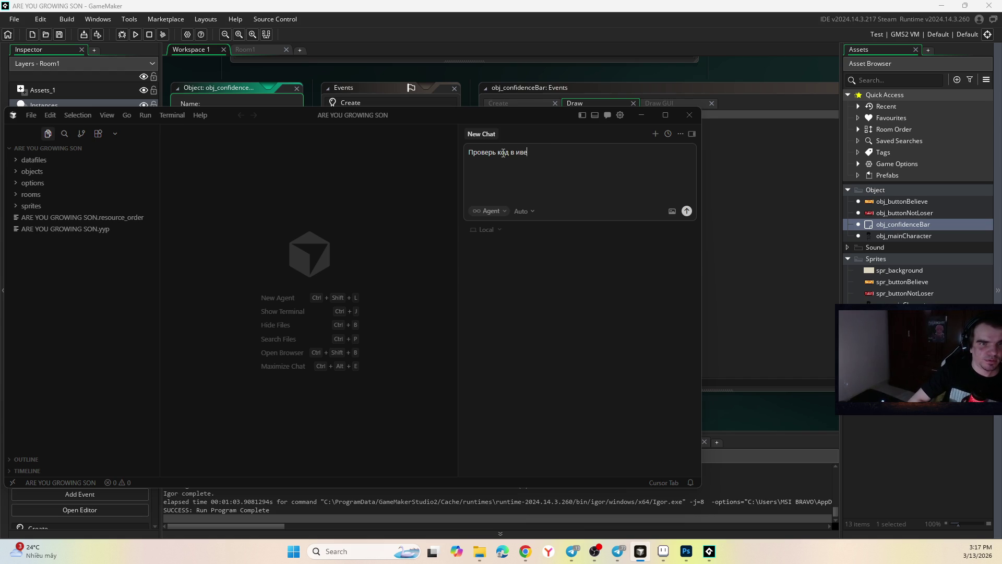
text(obj_confidenceBar)
key(Return)
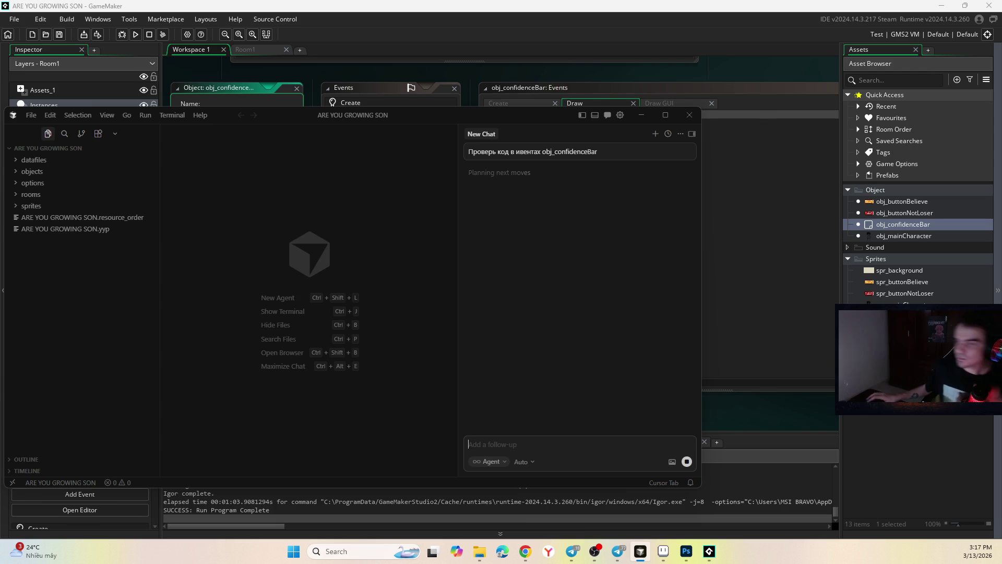
click(664, 551)
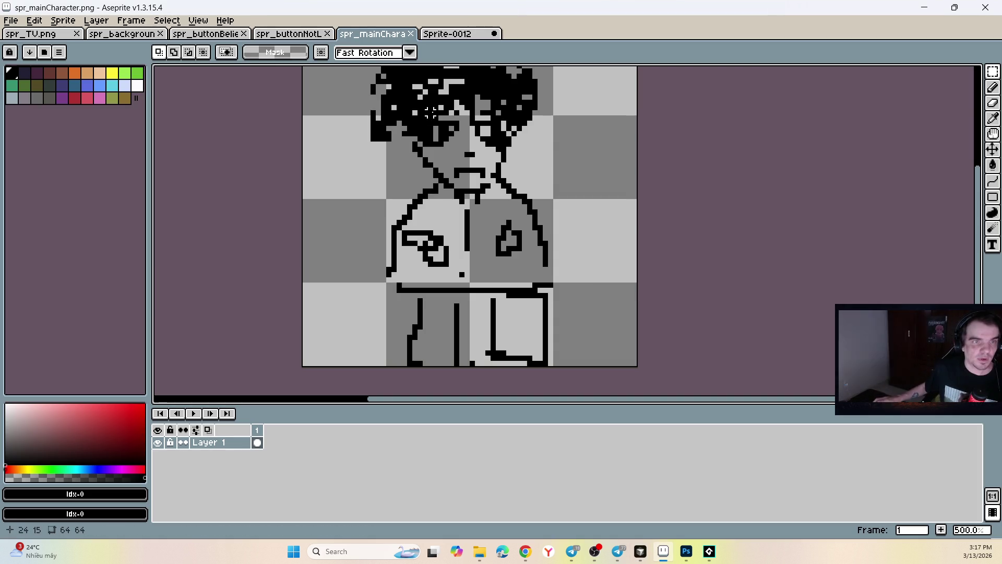
Step: View Aseprite's Sprite-0012 TV mockup with the character and two buttons, then return to GameMaker
click(474, 34)
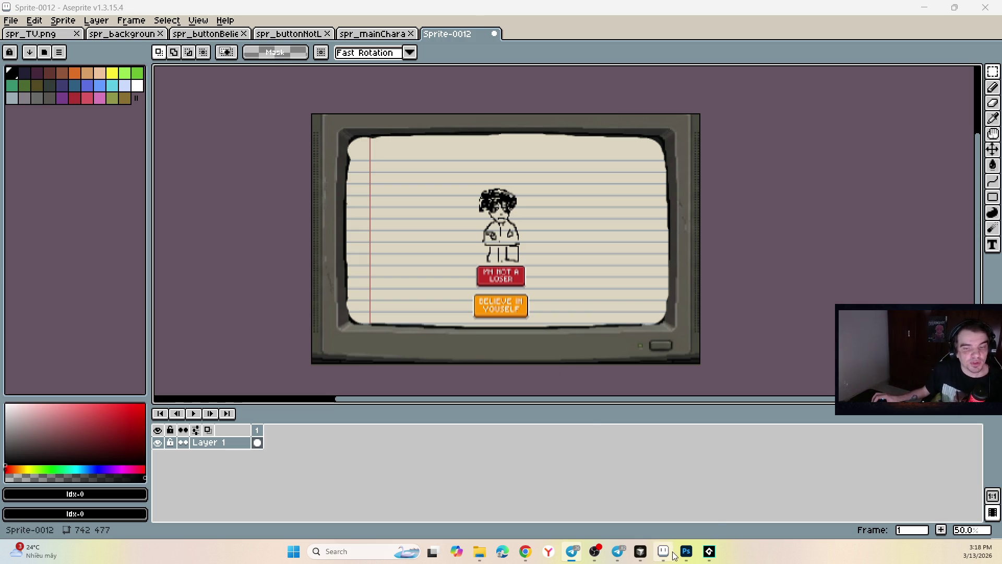
mouse_move(678, 553)
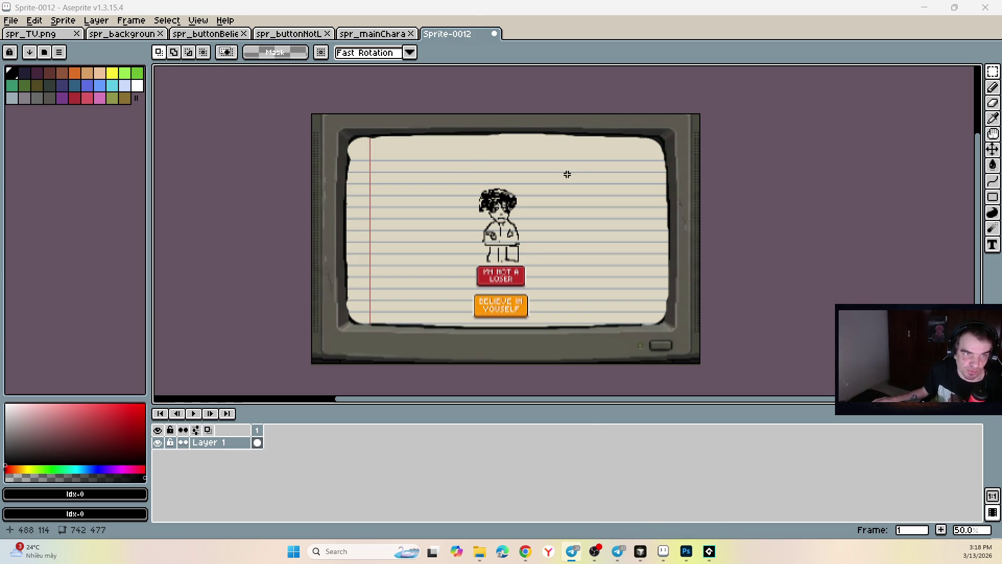
click(663, 551)
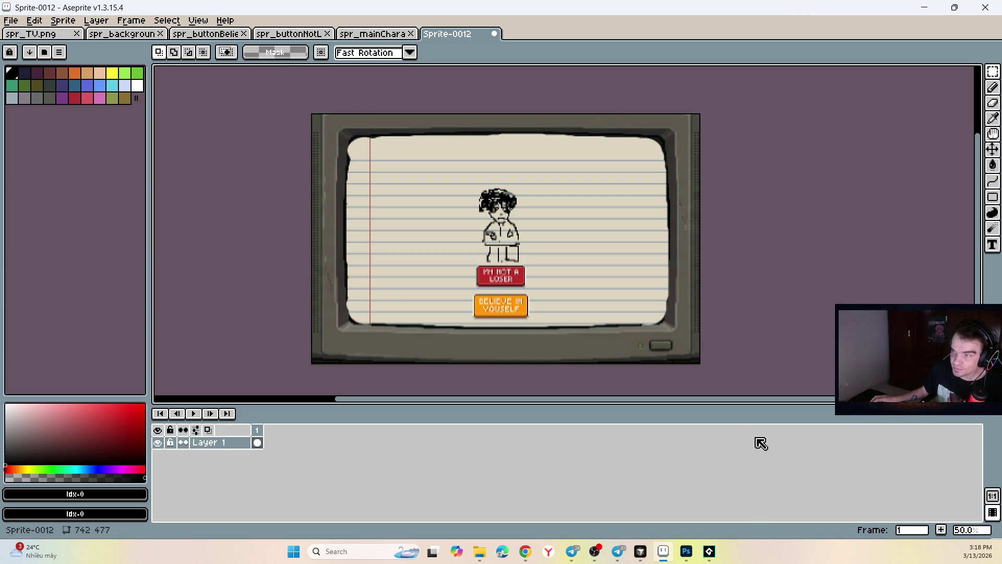
click(709, 552)
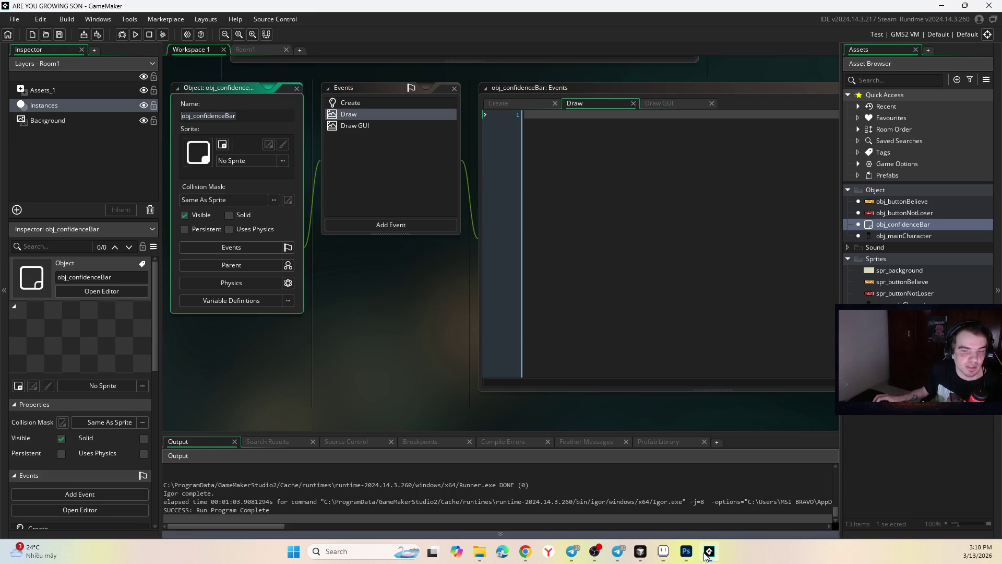
Step: Review obj_confidenceBar's Create and Draw GUI code, then look over Room1's character and buttons
click(512, 105)
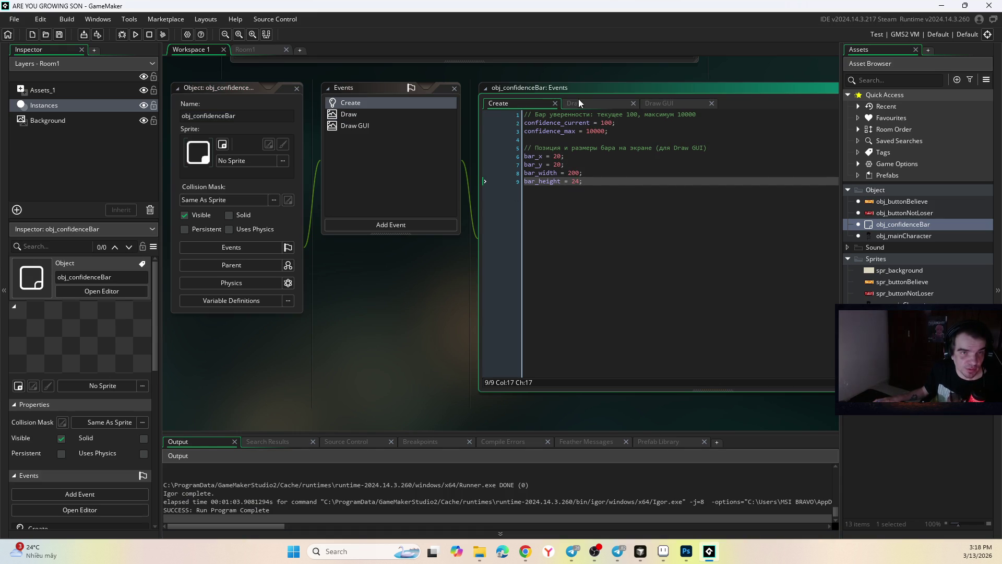
click(678, 107)
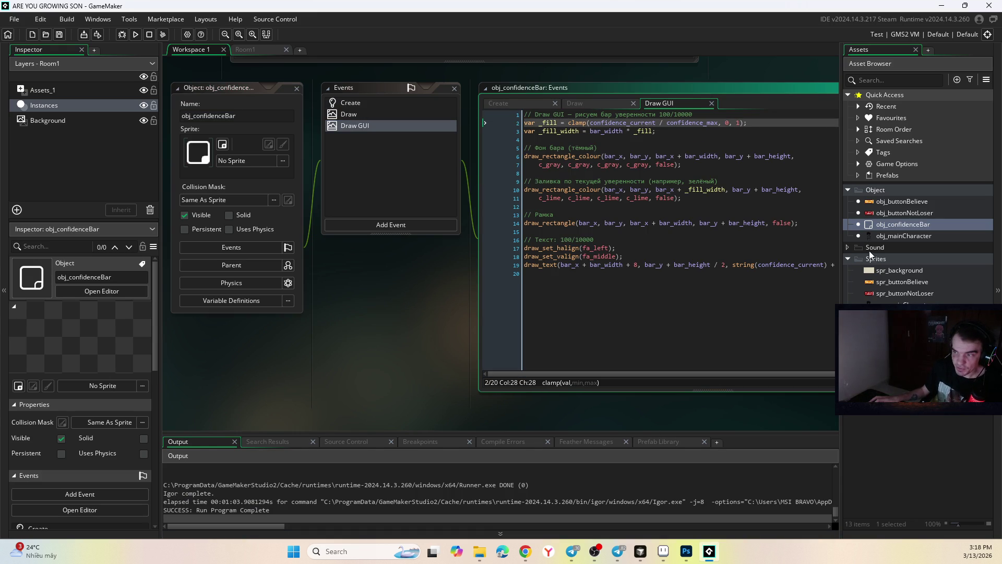
click(245, 49)
scroll(508, 217, down, 2)
scroll(528, 203, up, 3)
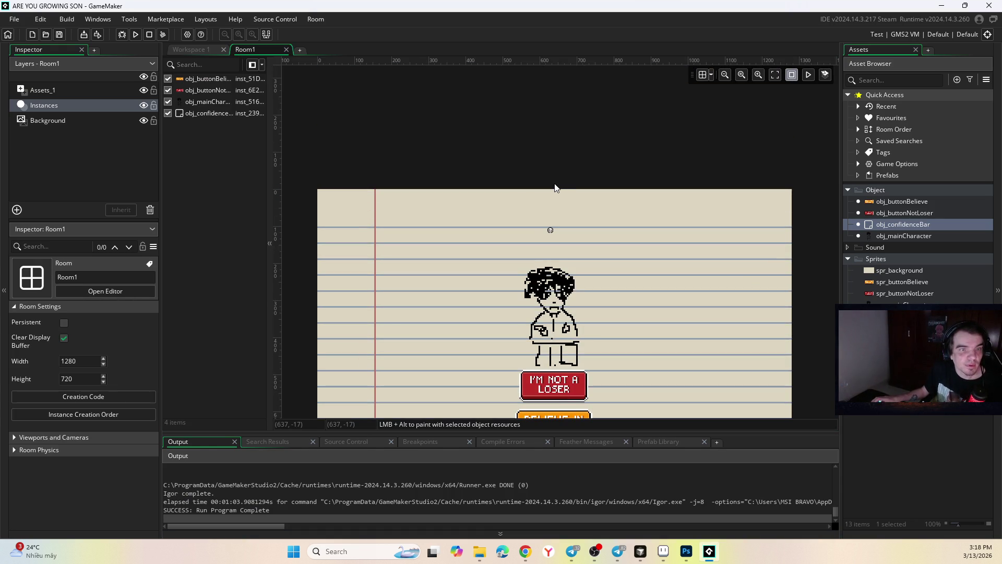
scroll(489, 202, down, 2)
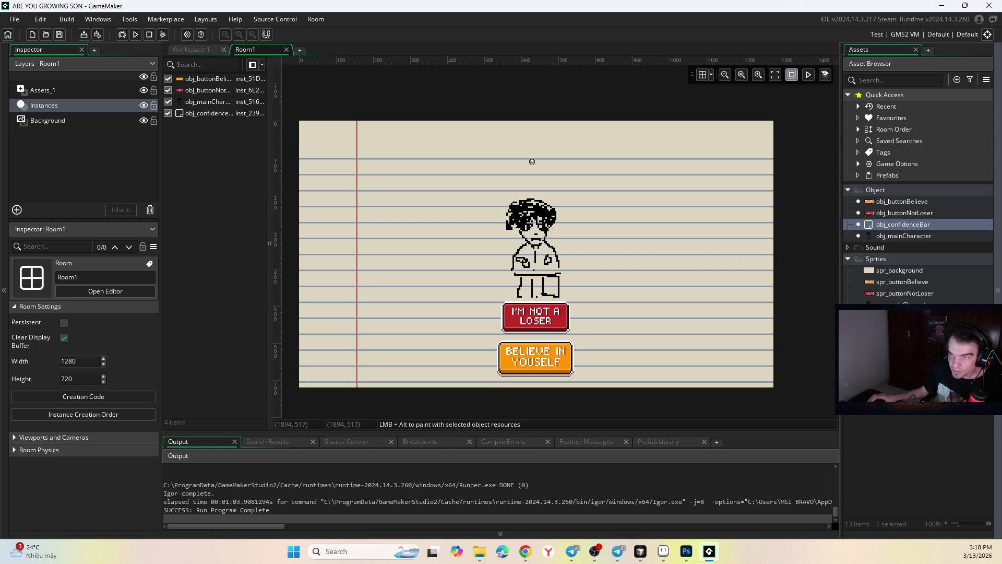
Step: Bring up the Cursor agent chat to follow its search of obj_confidenceBar's event files
key(alt+Tab)
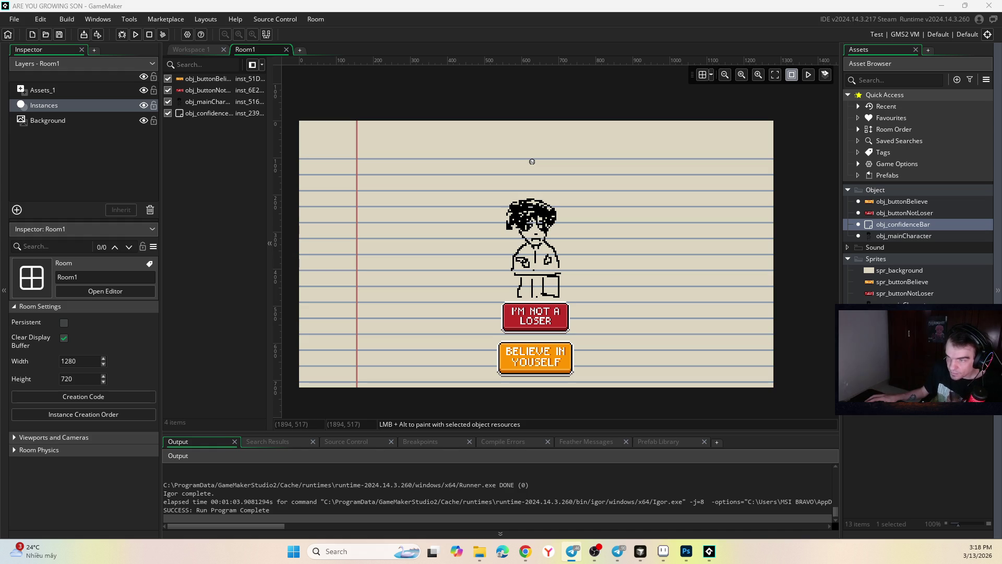
key(alt+Tab)
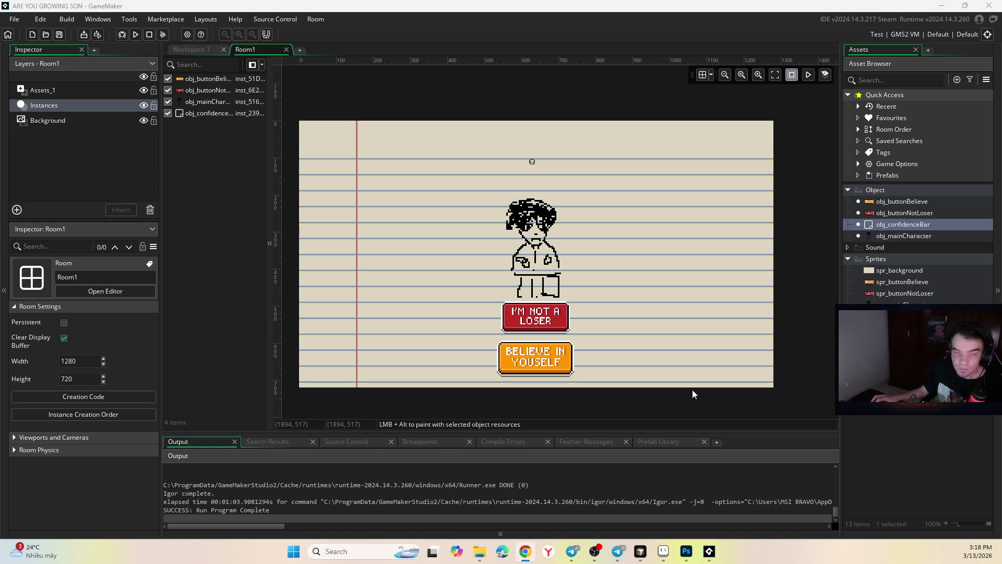
click(642, 551)
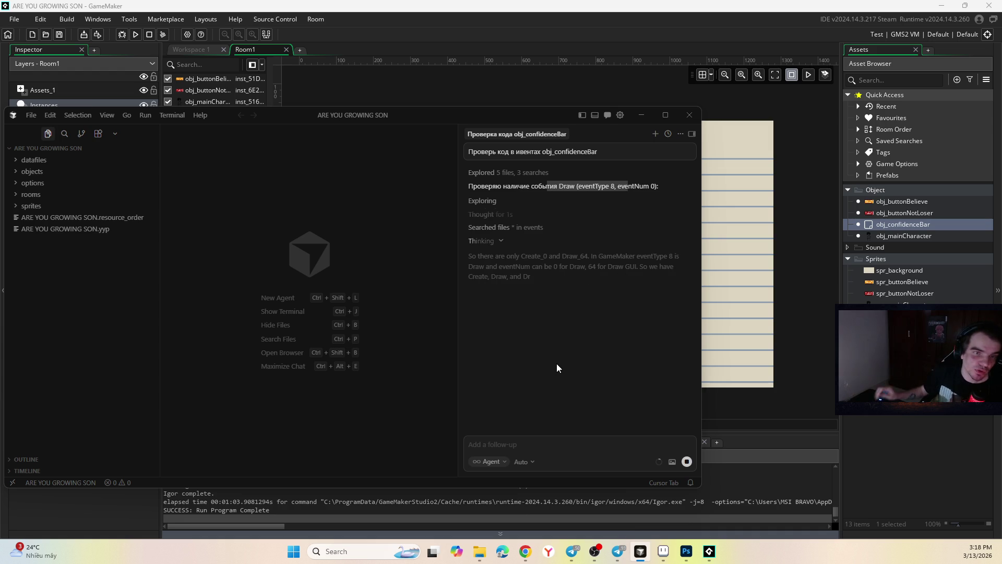
Step: Leave the Cursor agent reviewing obj_confidenceBar and bring GameMaker's Room1 editor forward
click(573, 552)
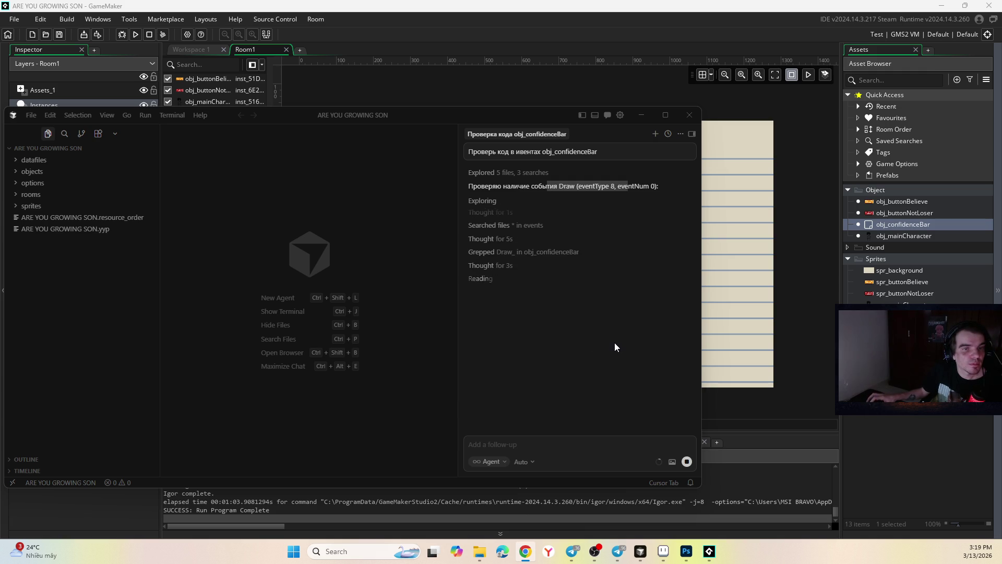
drag(407, 116, 436, 107)
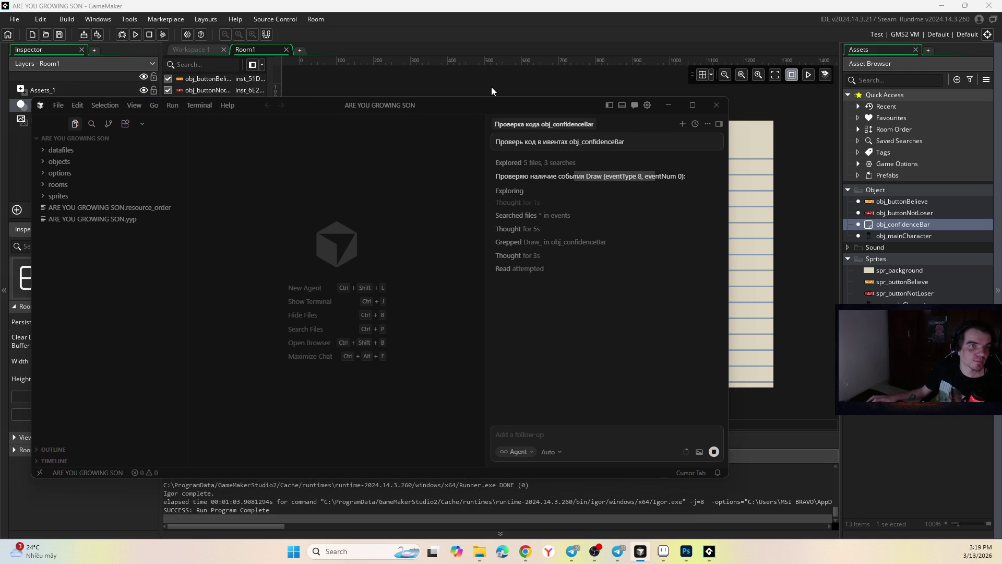
click(824, 322)
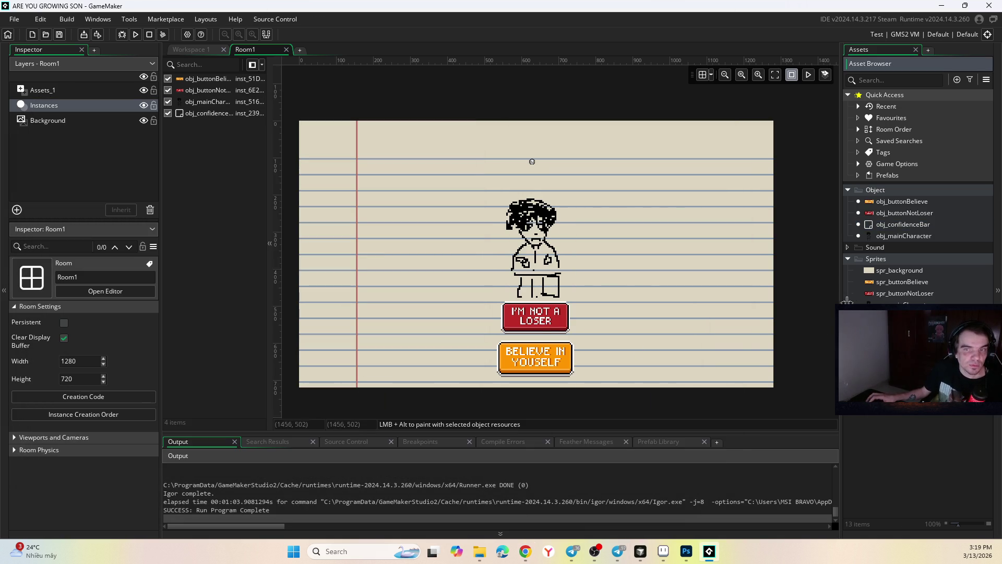
click(532, 163)
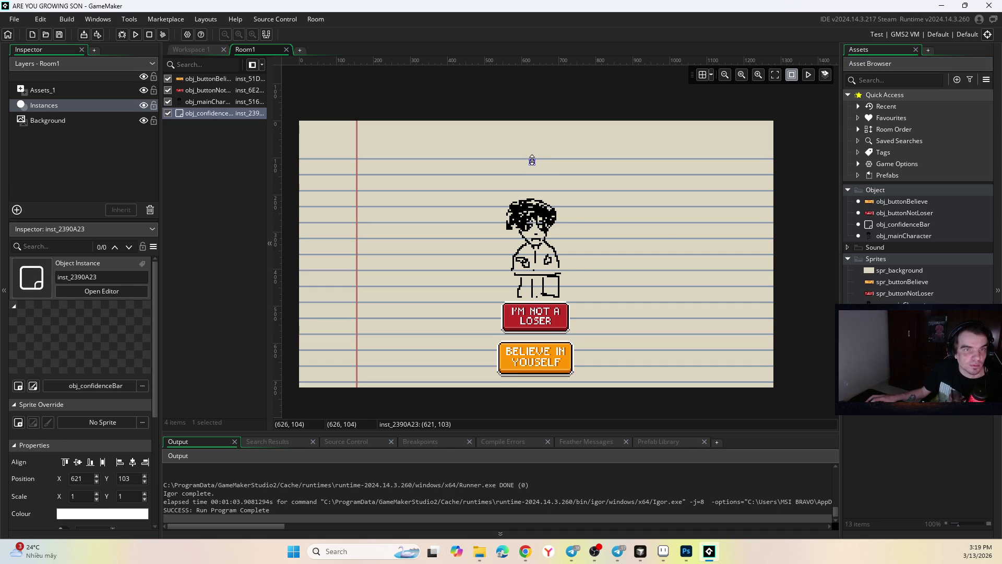
click(205, 49)
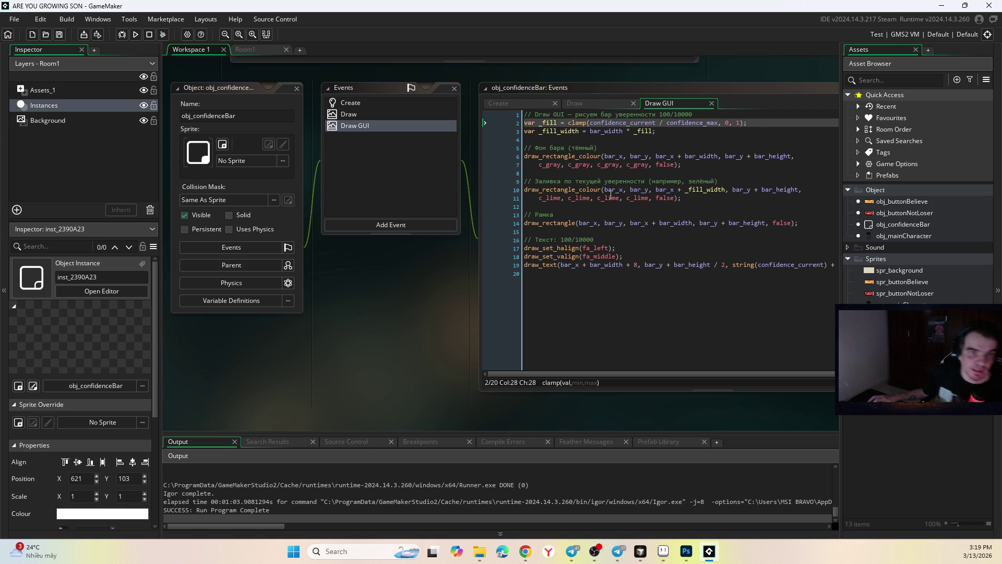
mouse_move(611, 195)
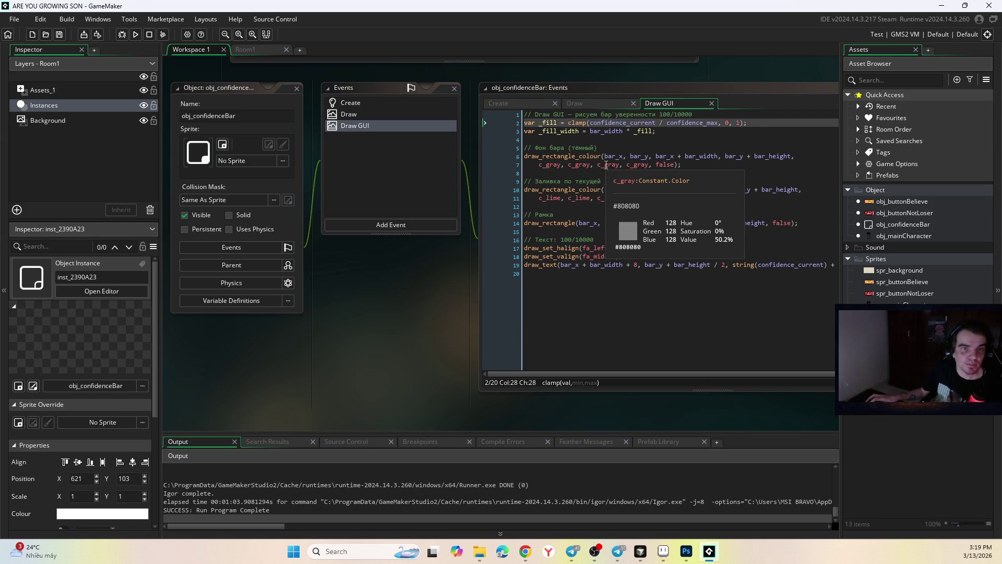
click(136, 34)
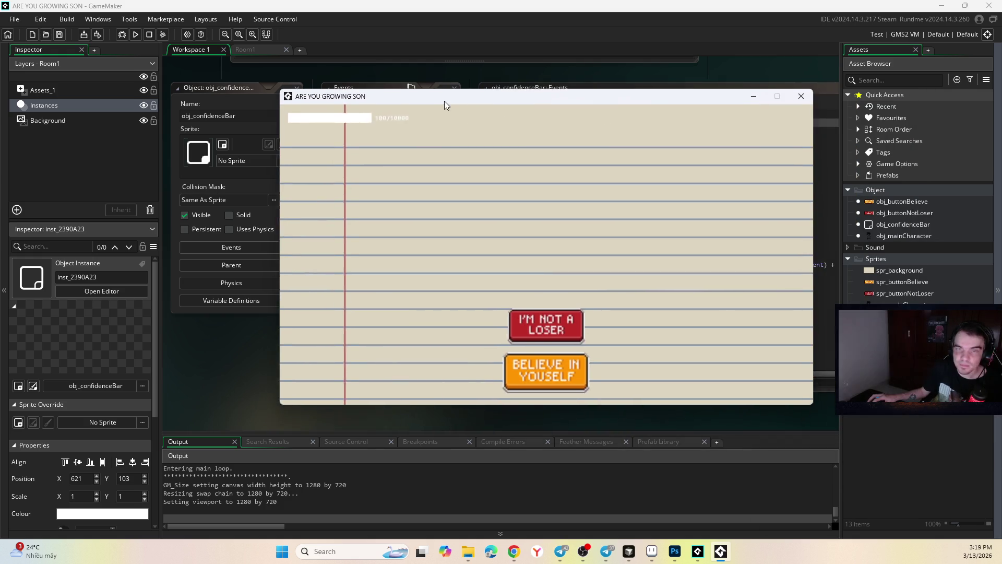
drag(444, 102, 368, 135)
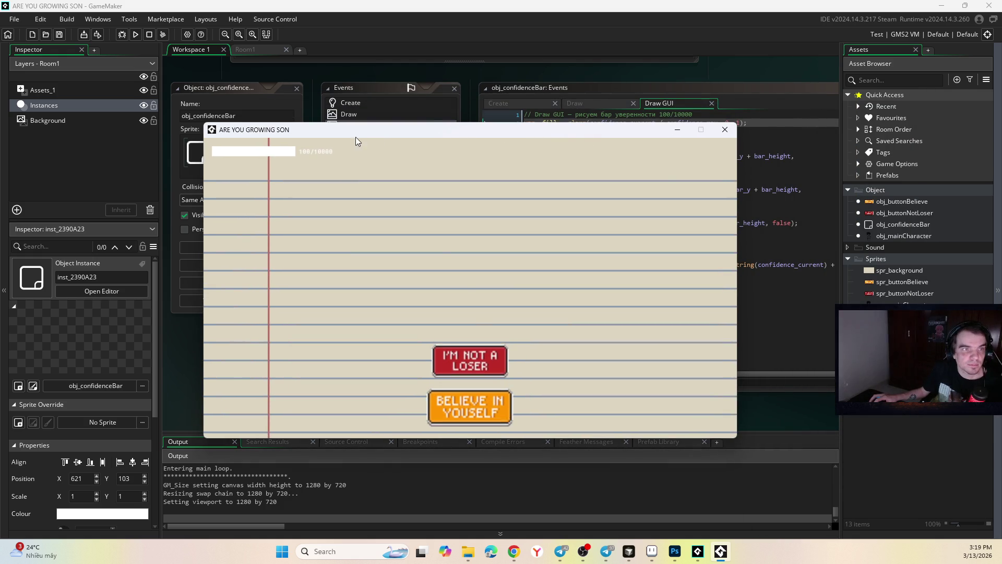
click(724, 130)
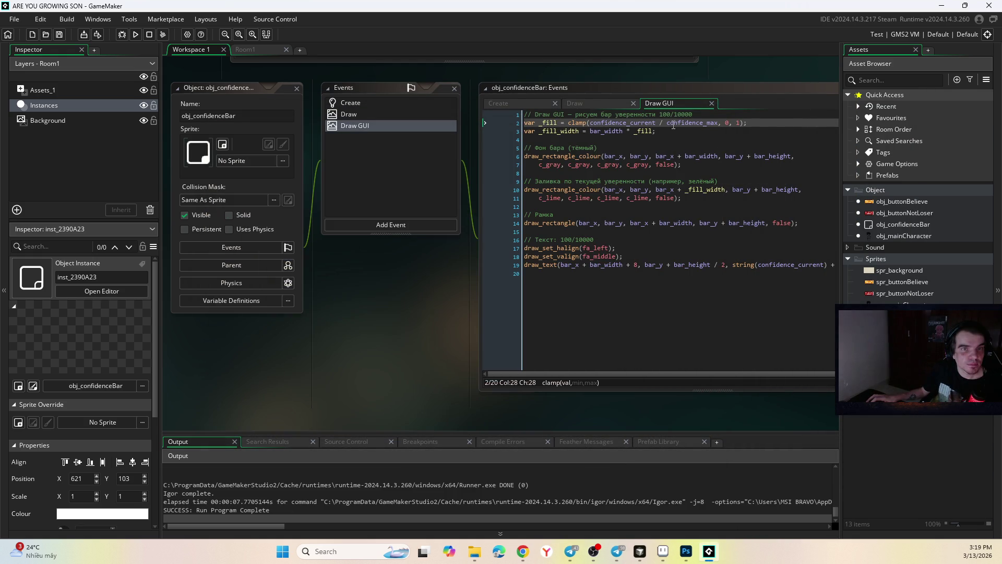
click(254, 49)
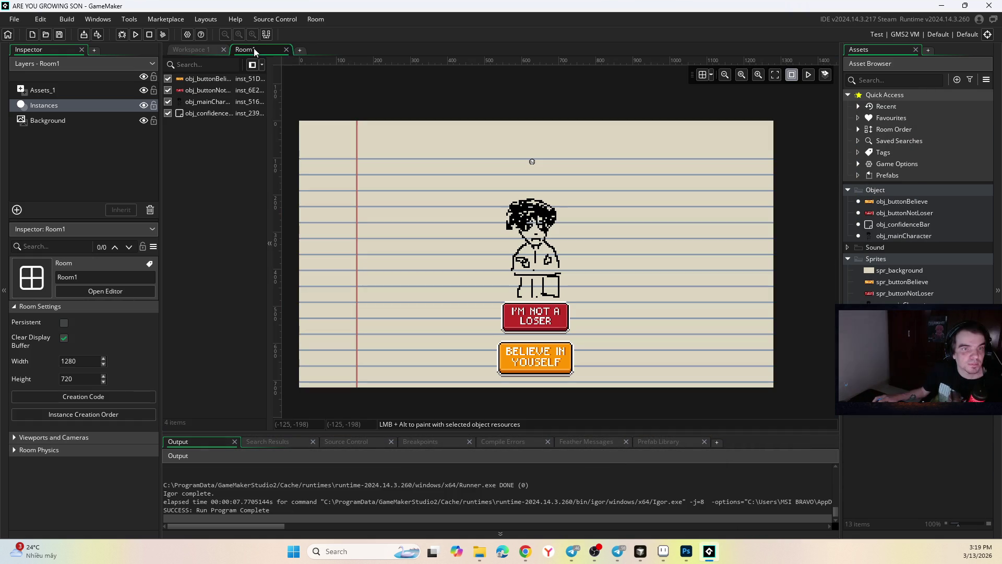
Step: Add a draw_self() call to obj_mainCharacter's Draw event, then close its editors
click(541, 226)
double_click(541, 227)
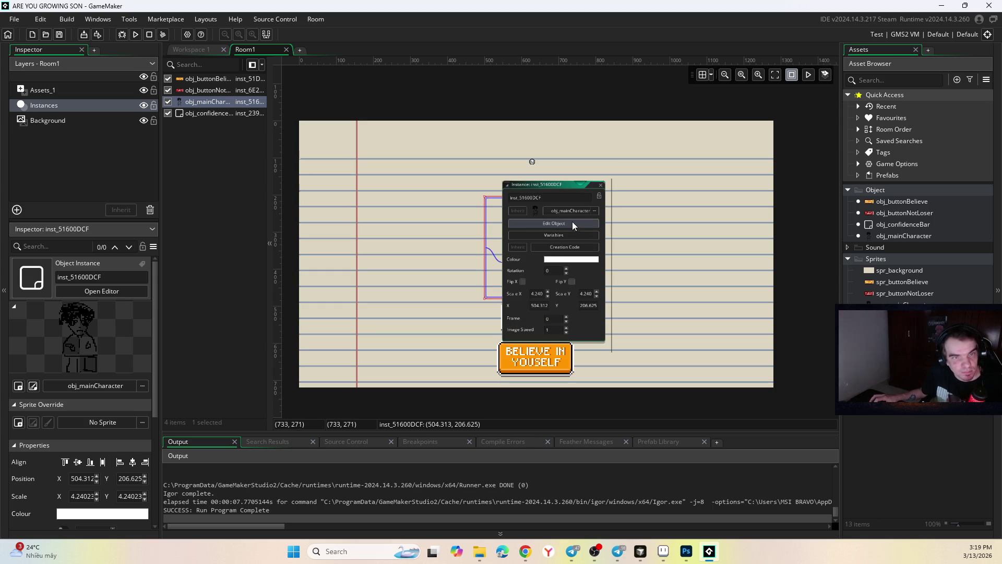
scroll(554, 208, up, 2)
scroll(553, 208, up, 2)
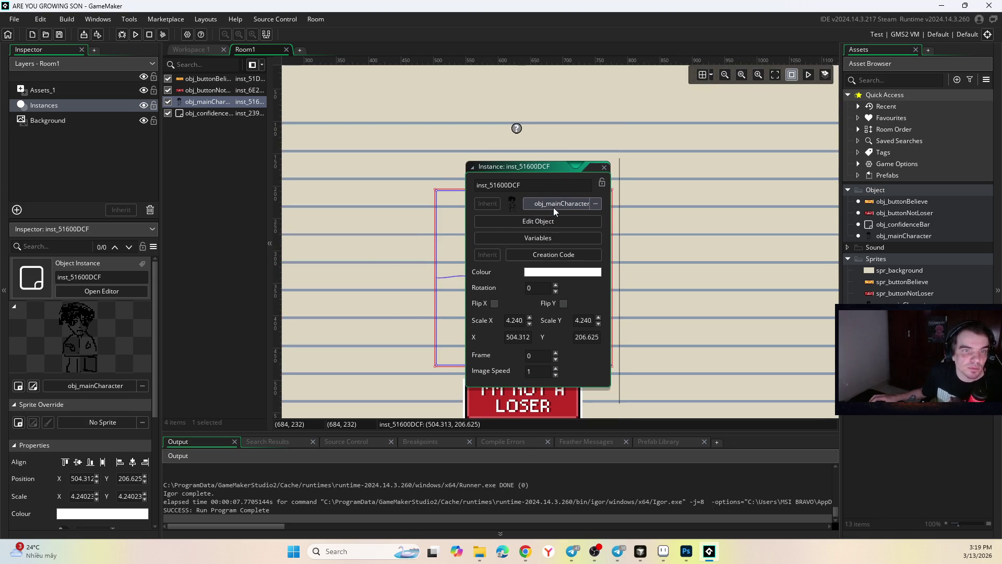
click(540, 220)
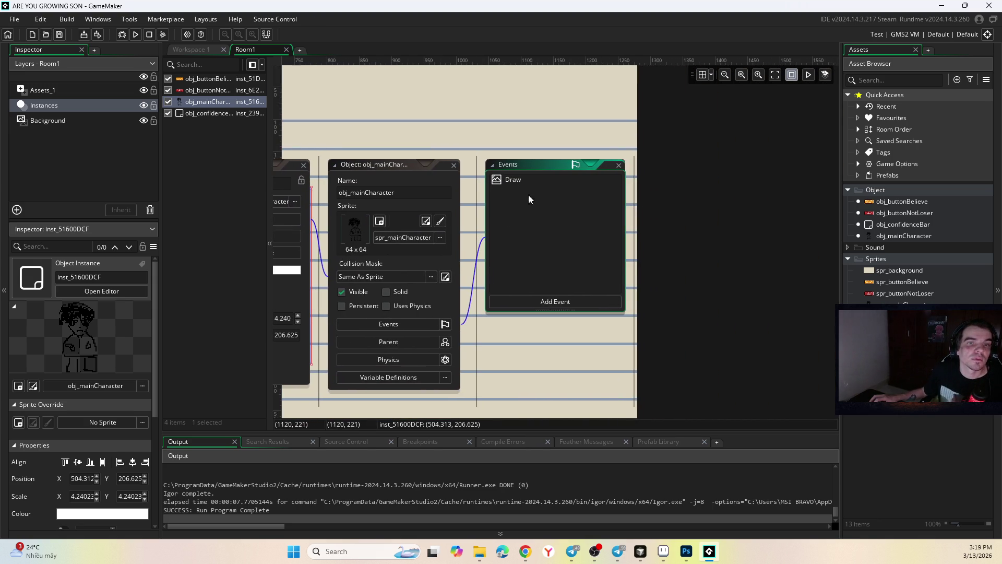
double_click(517, 180)
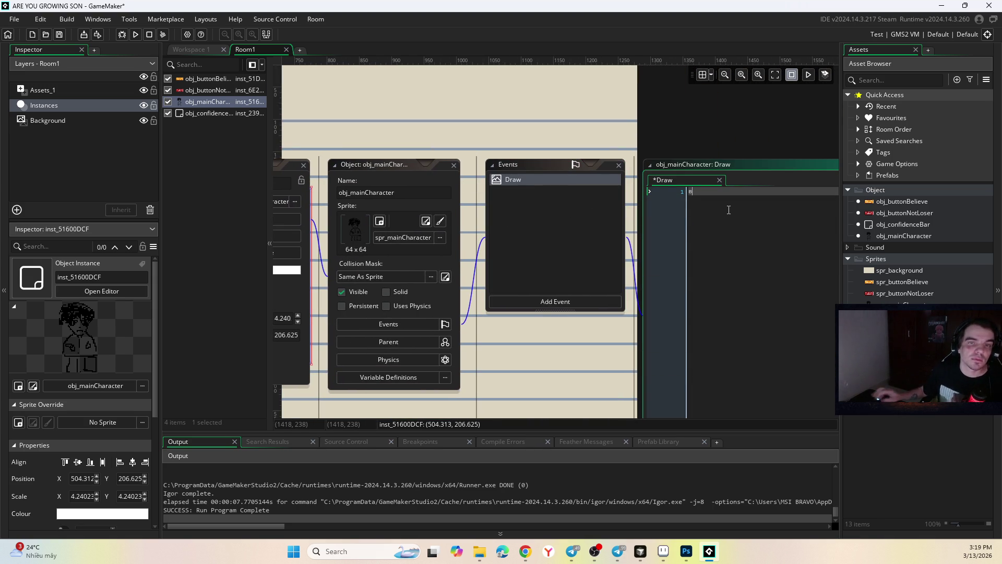
text(raw_)
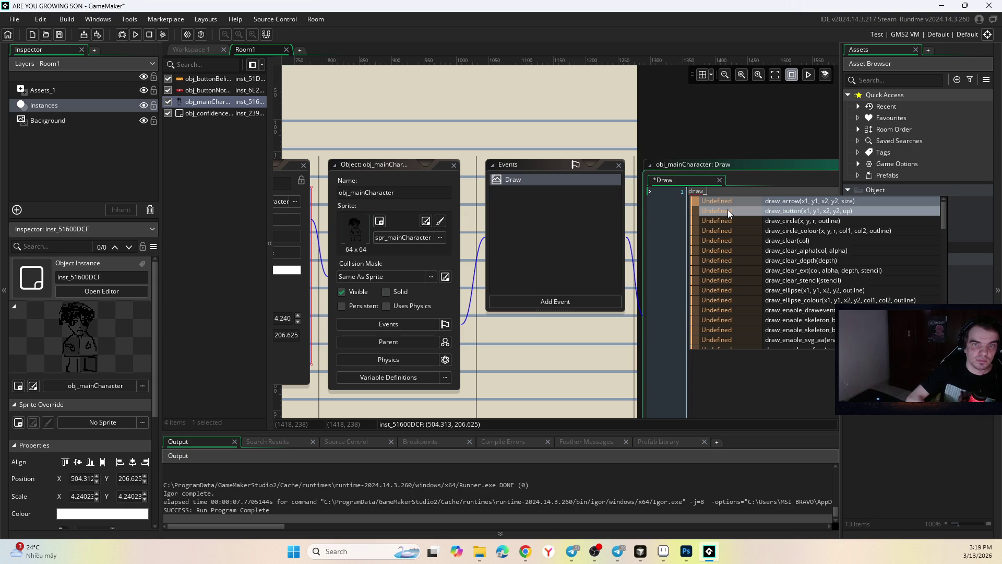
text(se)
key(Return)
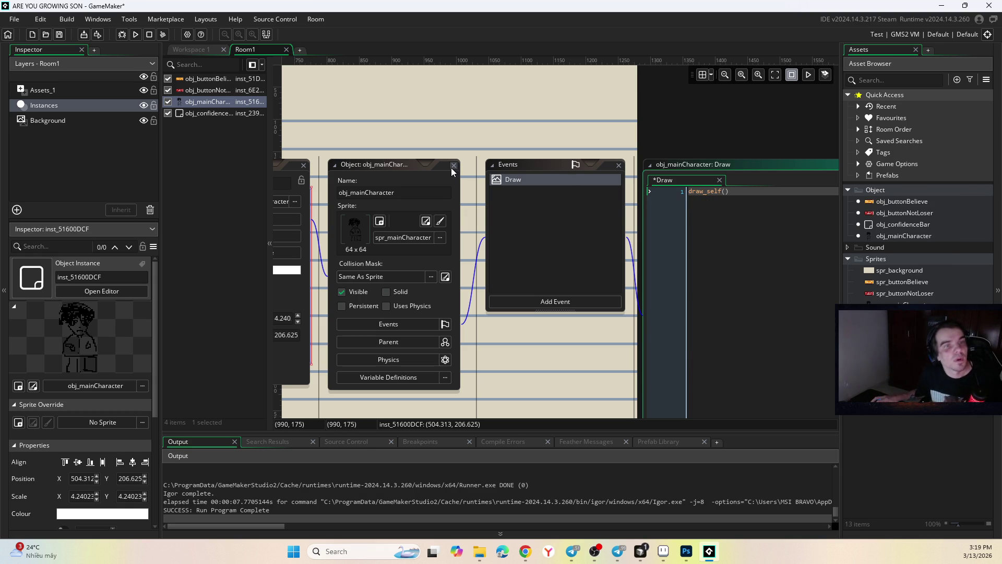
click(454, 165)
scroll(630, 213, down, 5)
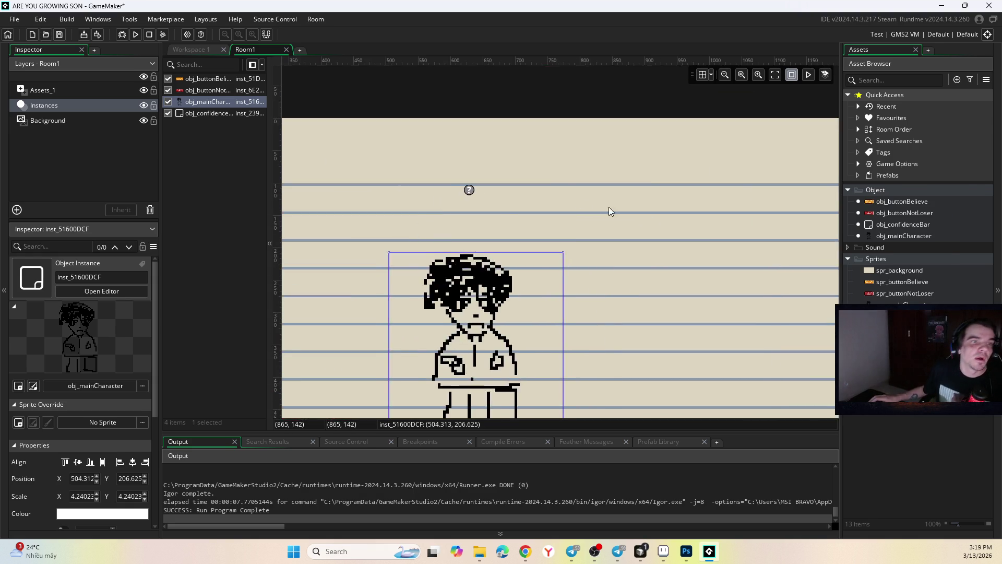
Step: Save and test-run the game with the character drawn, then return to the Cursor agent chat
click(136, 34)
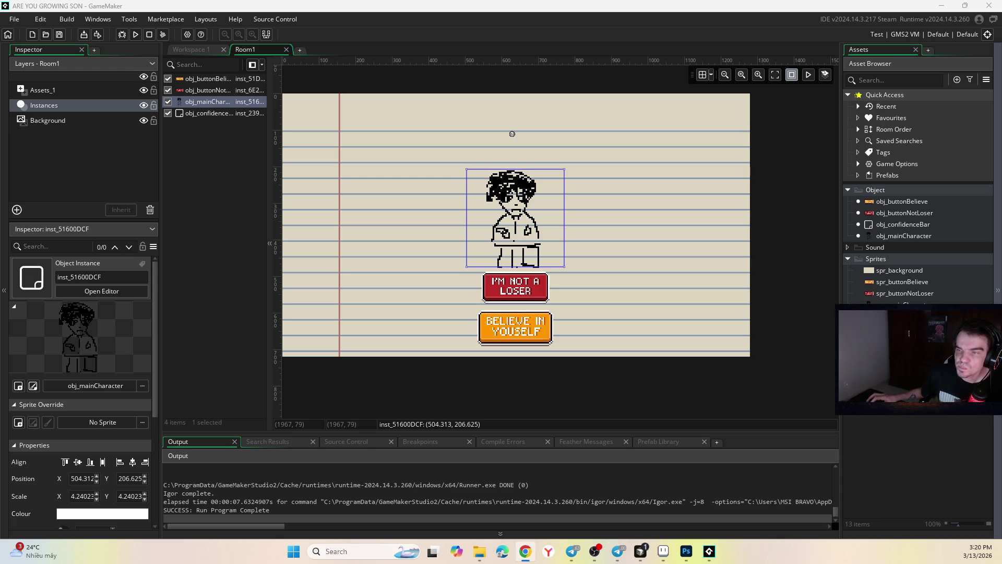
click(641, 551)
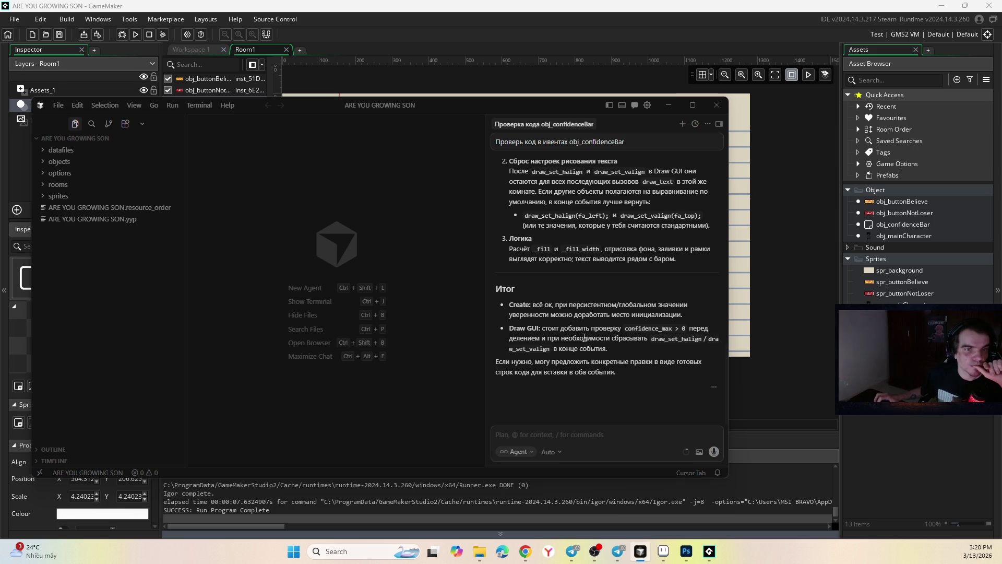
Step: Read the agent's review of obj_confidenceBar's Create and Draw GUI code, then return to GameMaker
scroll(577, 267, up, 15)
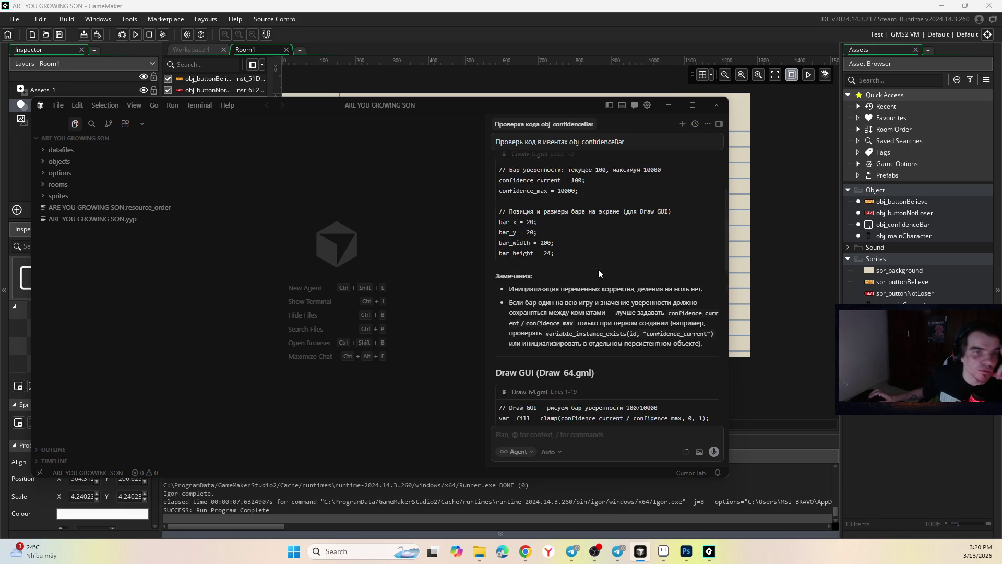
scroll(599, 268, up, 3)
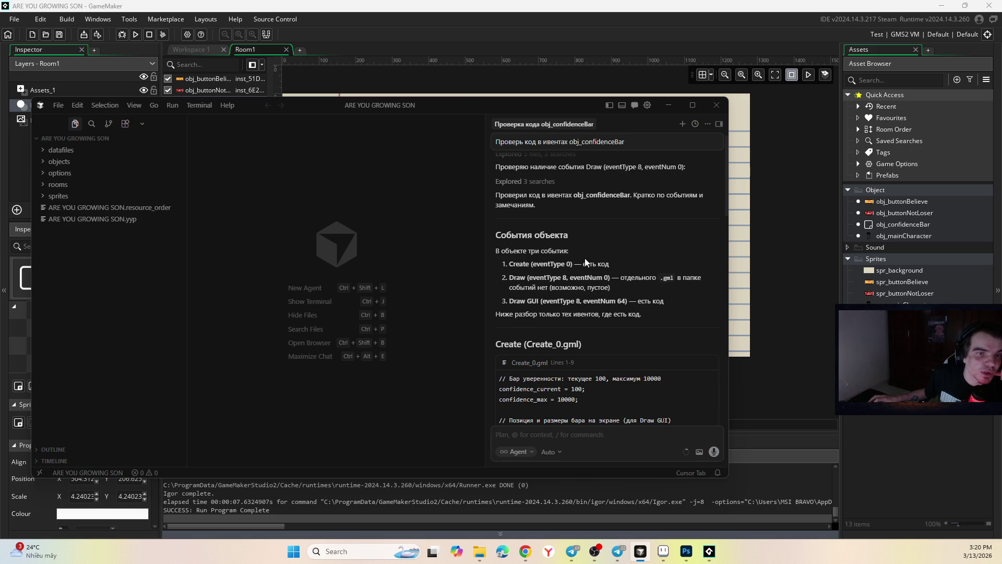
scroll(585, 258, down, 3)
key(alt+Tab)
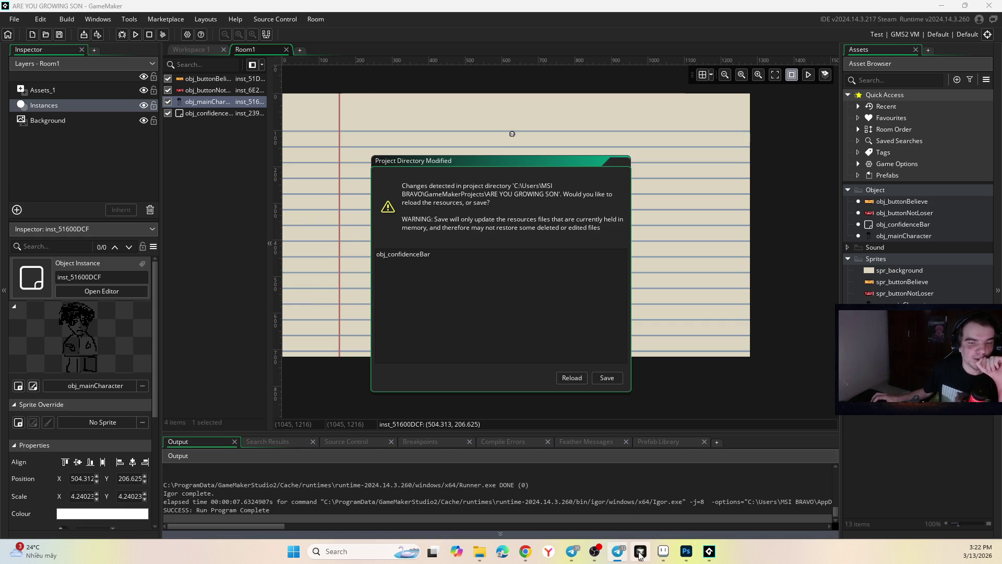
Step: Review the agent's diff making the bar 600 by 72 and centred at the top
mouse_move(1001, 24)
mouse_down()
mouse_move(561, 86)
mouse_move(518, 118)
mouse_up()
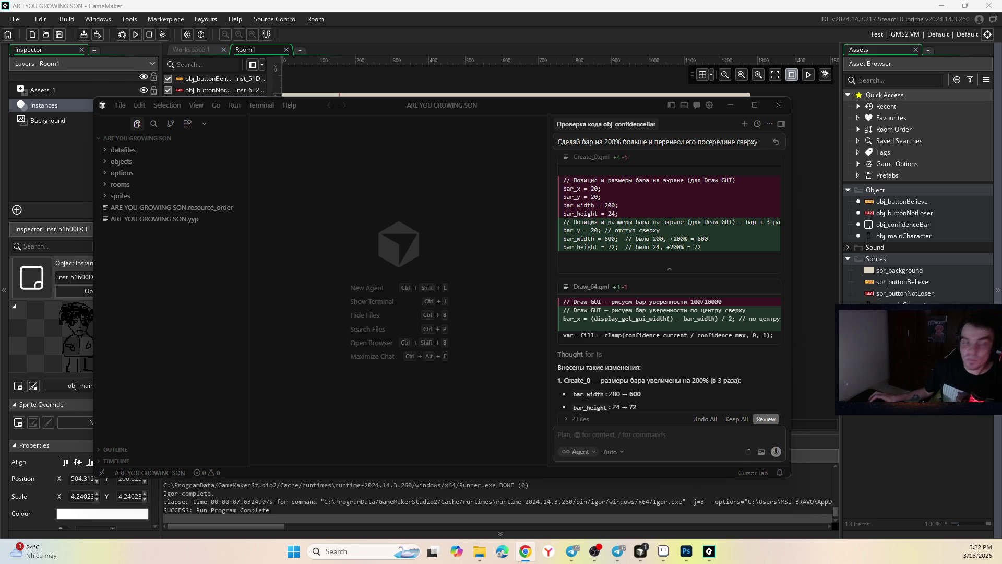
scroll(697, 273, down, 5)
scroll(697, 273, up, 4)
click(699, 282)
Step: Reload the changed obj_confidenceBar in GameMaker and test-run the game showing 100/10000
key(alt+Tab)
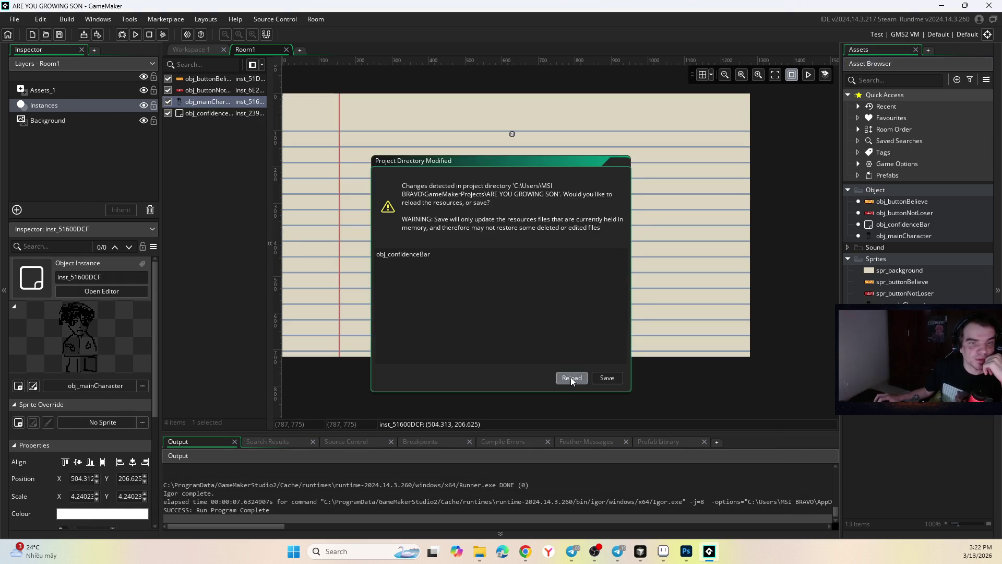
click(572, 377)
click(135, 34)
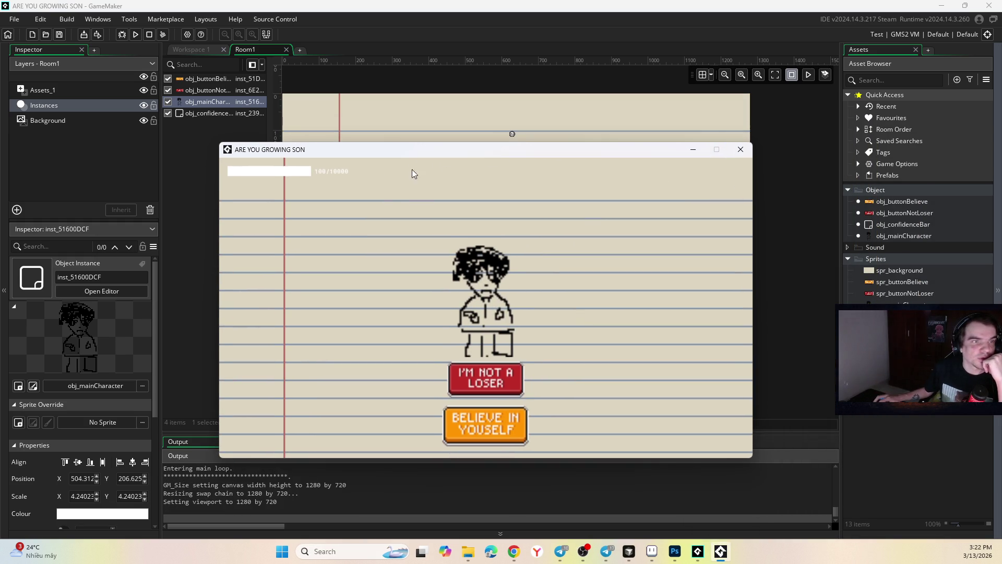
click(740, 150)
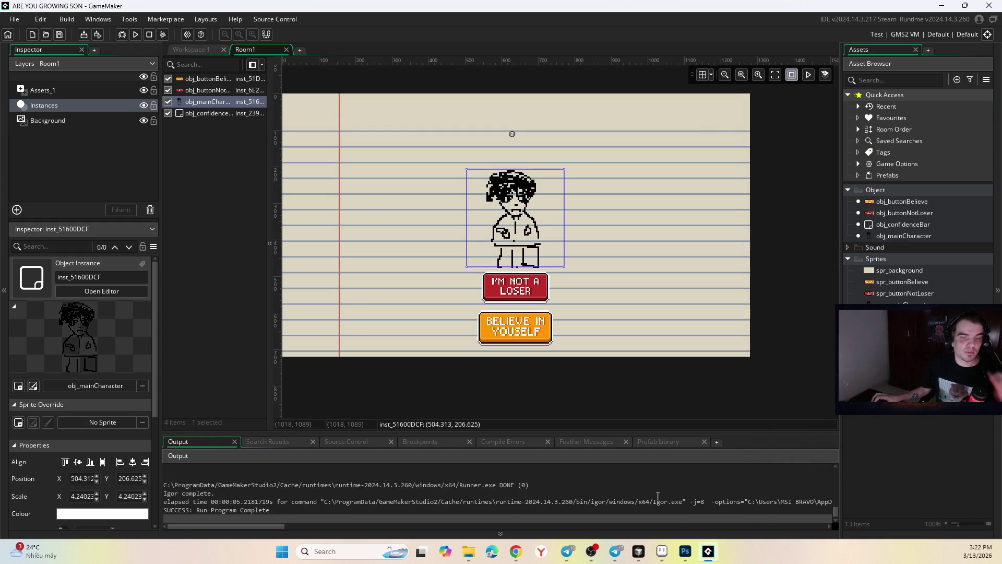
click(641, 552)
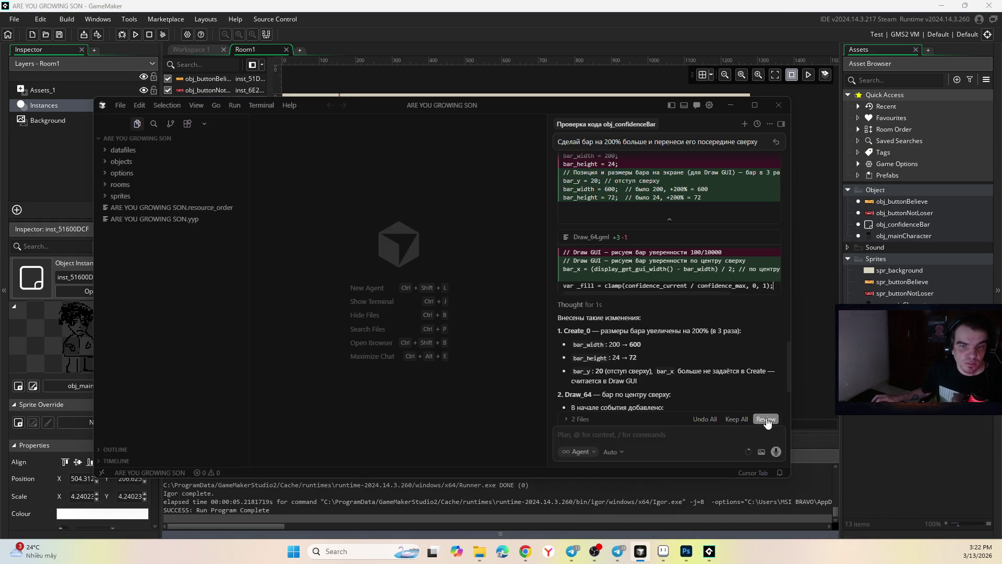
Step: Accept the agent's changes to both bar files and return to GameMaker's Room1
scroll(659, 271, down, 1)
scroll(659, 271, right, 3)
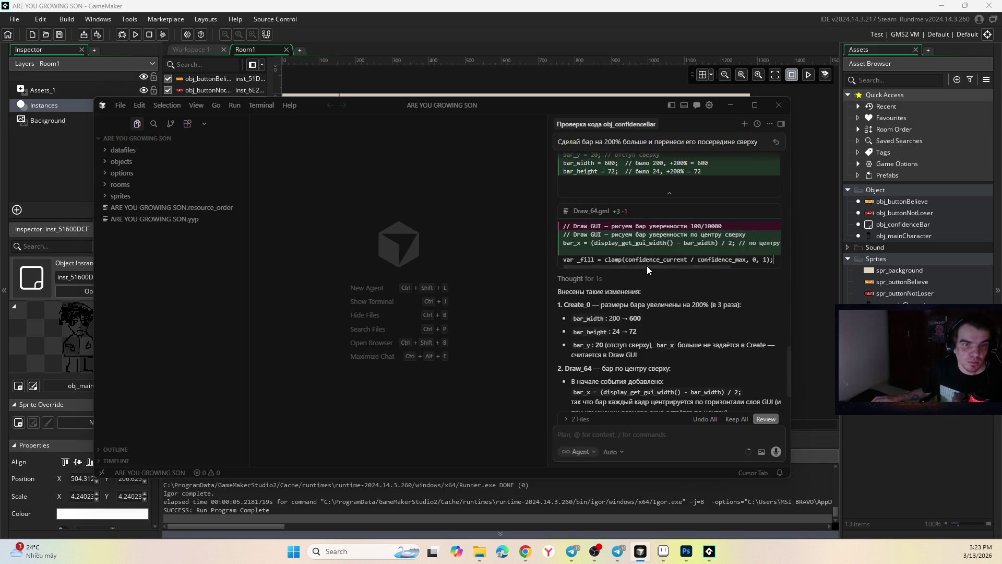
click(741, 422)
scroll(682, 292, up, 5)
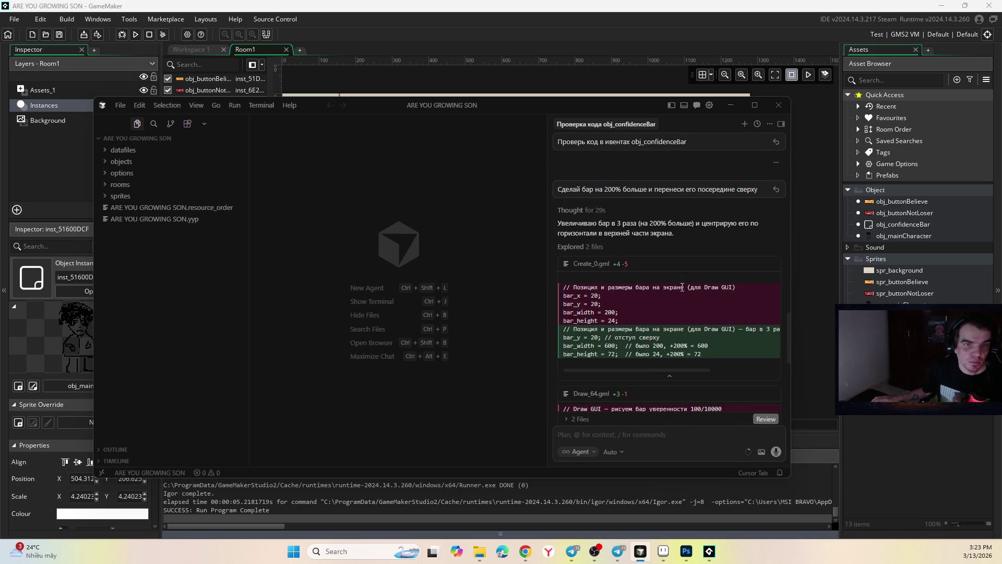
key(alt+Tab)
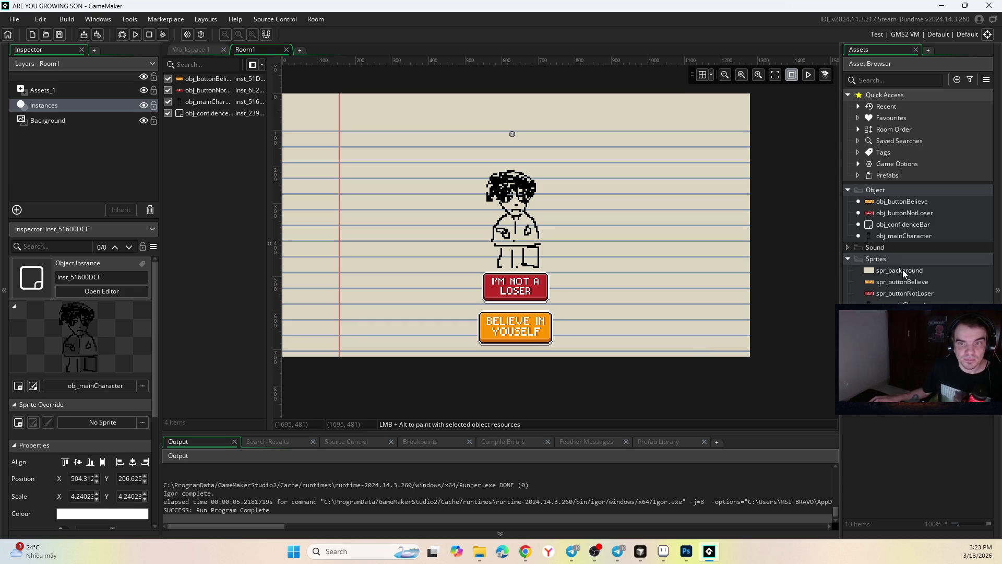
Step: Open obj_confidenceBar's Draw GUI code and wait for the Cursor agent's black-text edit
double_click(906, 224)
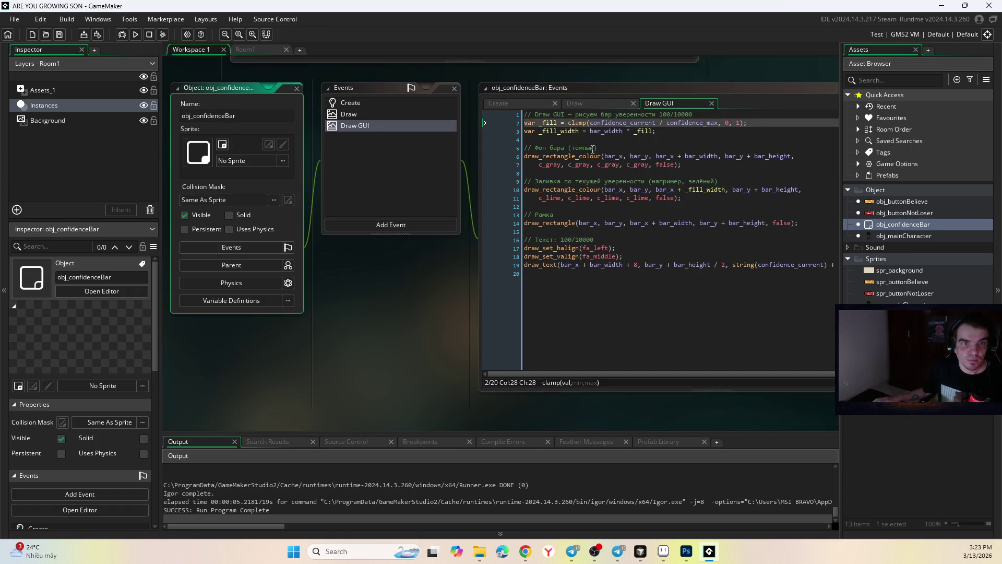
click(647, 131)
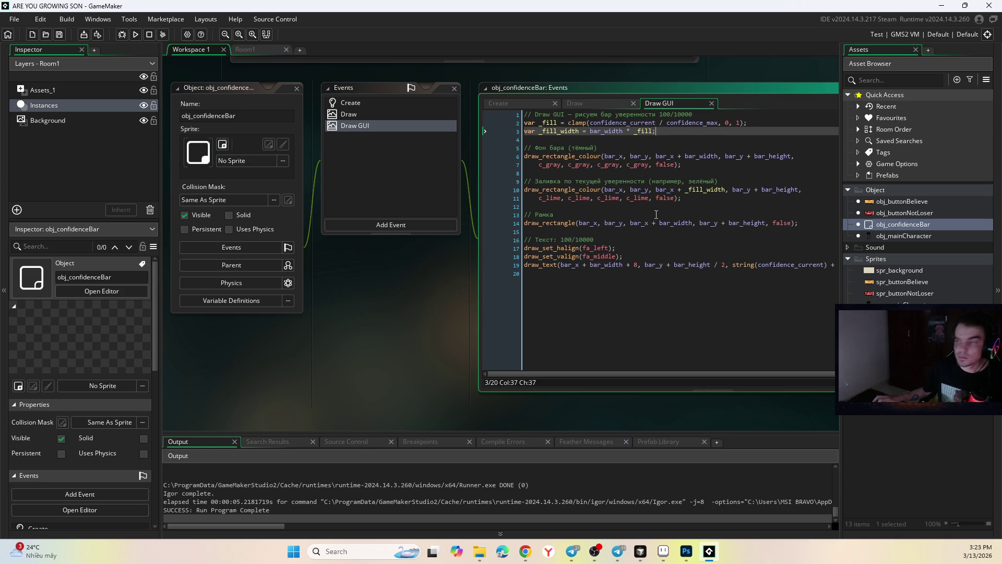
key(alt+Tab)
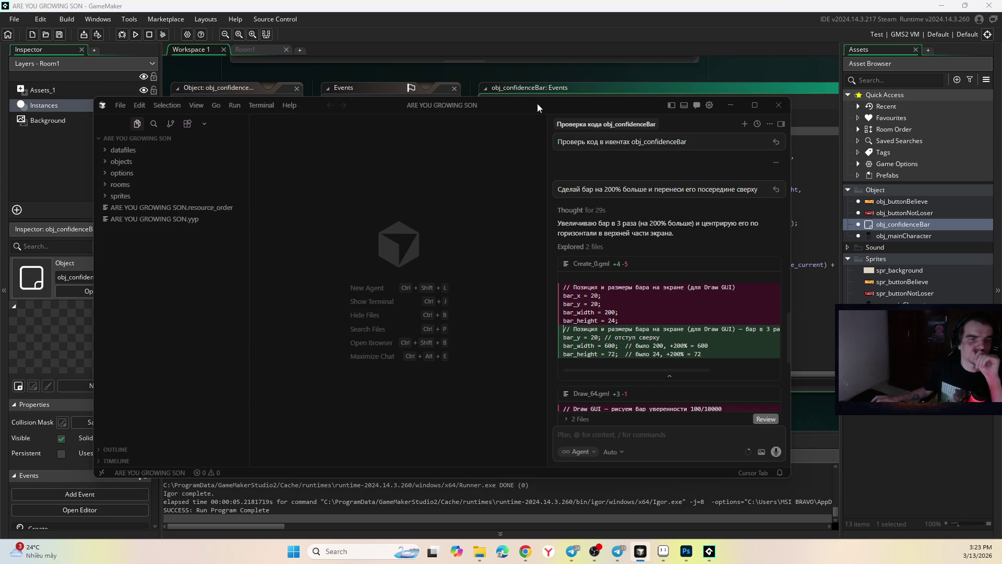
key(alt+Tab)
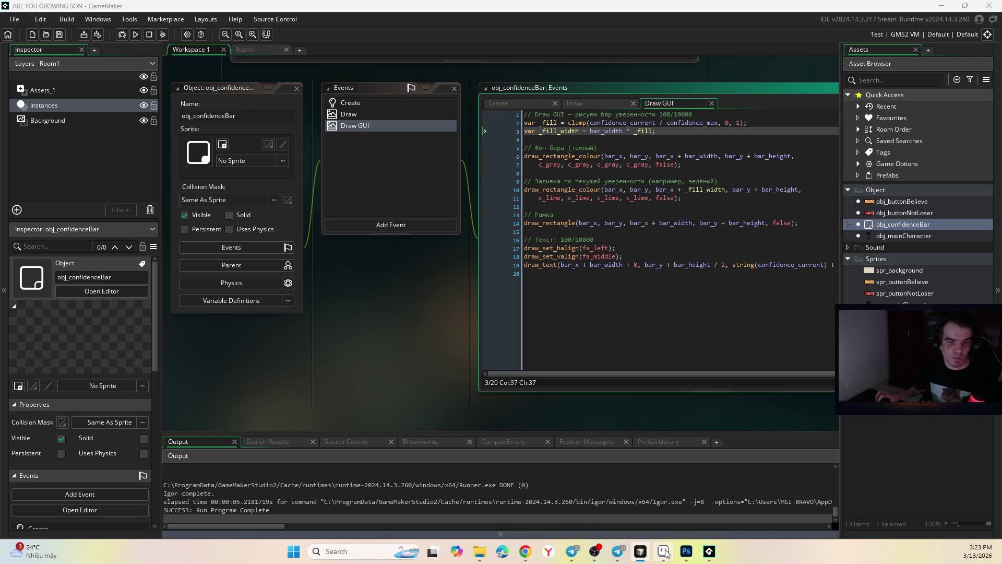
click(619, 552)
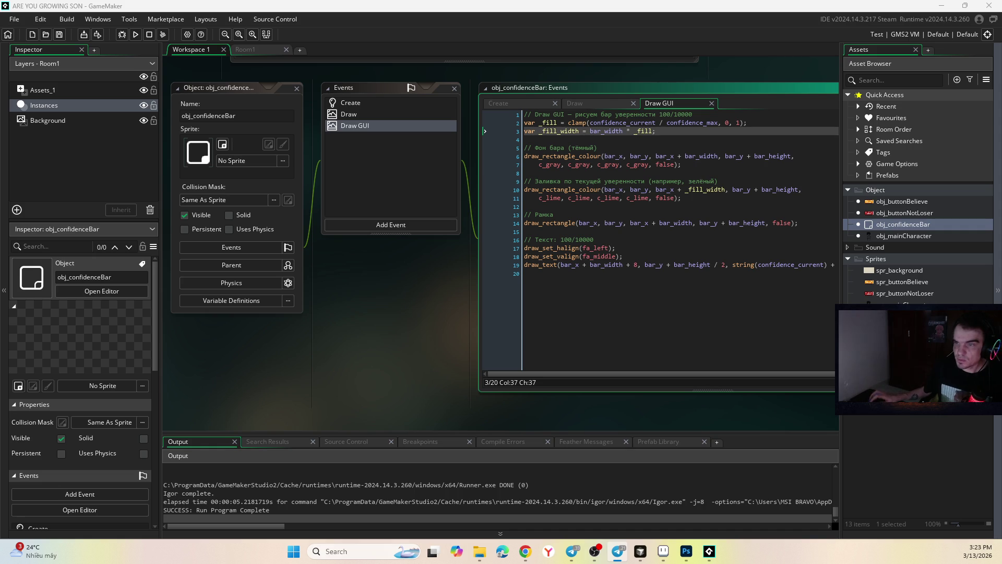
key(alt+Tab)
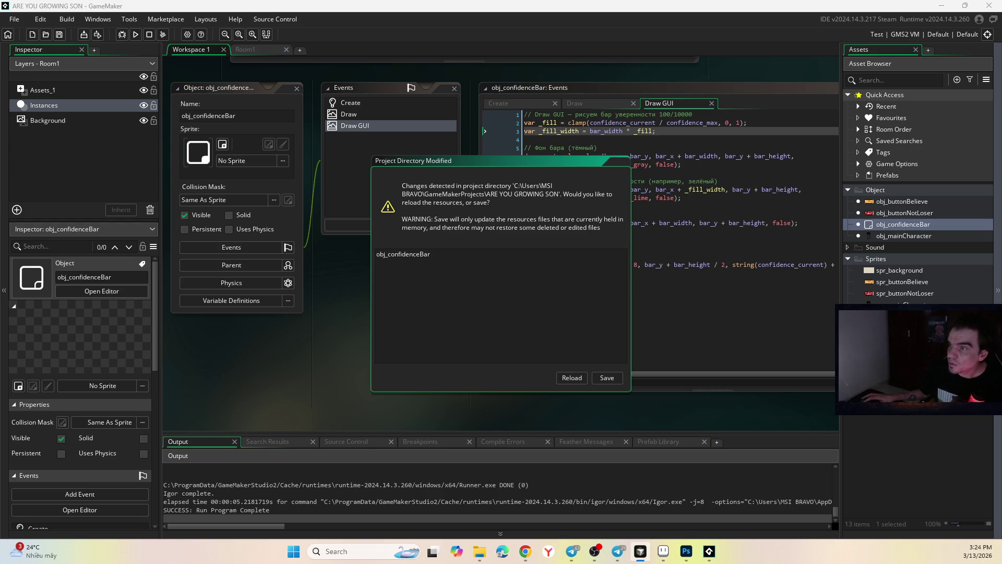
key(alt+Tab)
Step: Accept the agent's Draw_64.gml change drawing the value text in black, and reload it in GameMaker
scroll(628, 240, up, 3)
scroll(628, 240, down, 3)
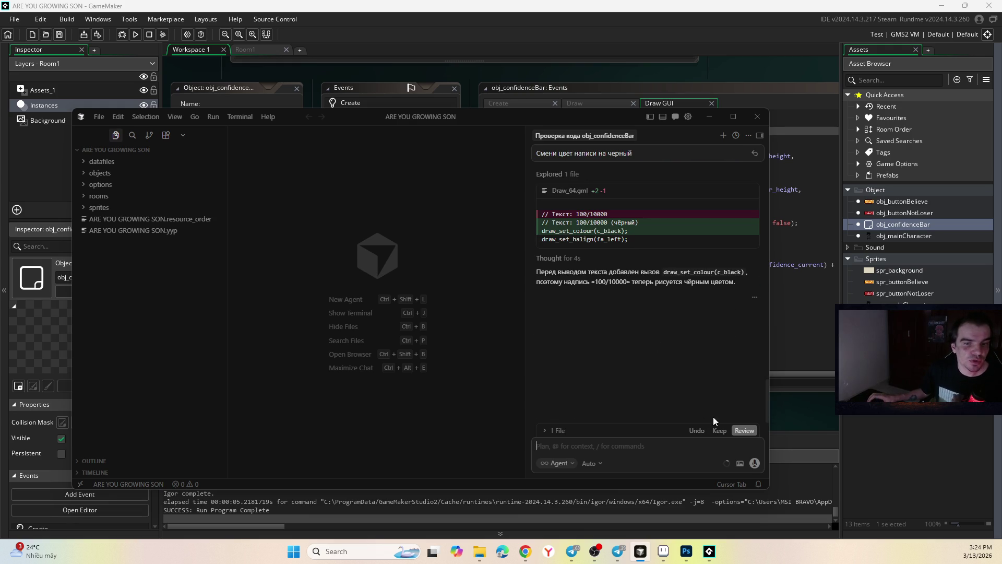
click(547, 433)
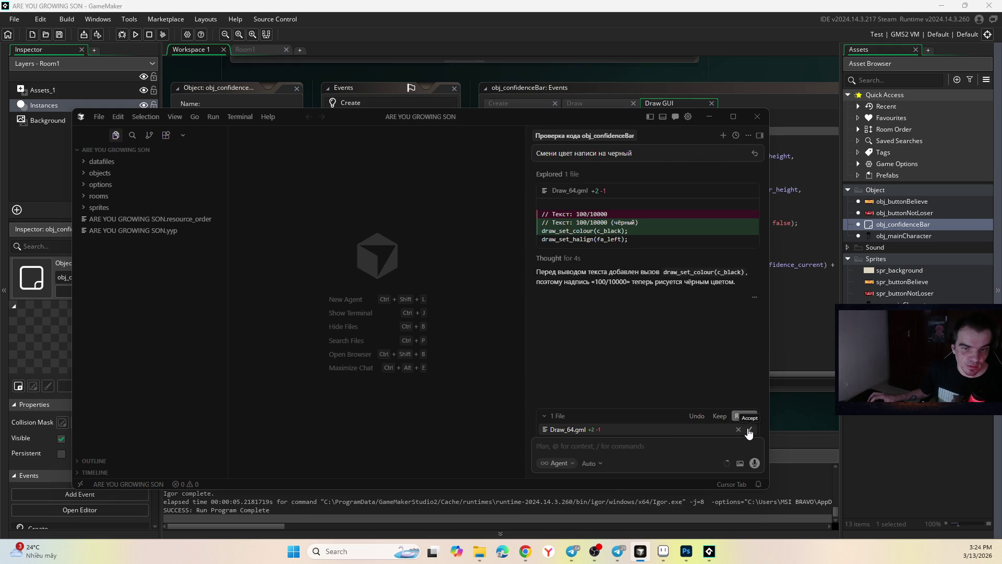
click(750, 431)
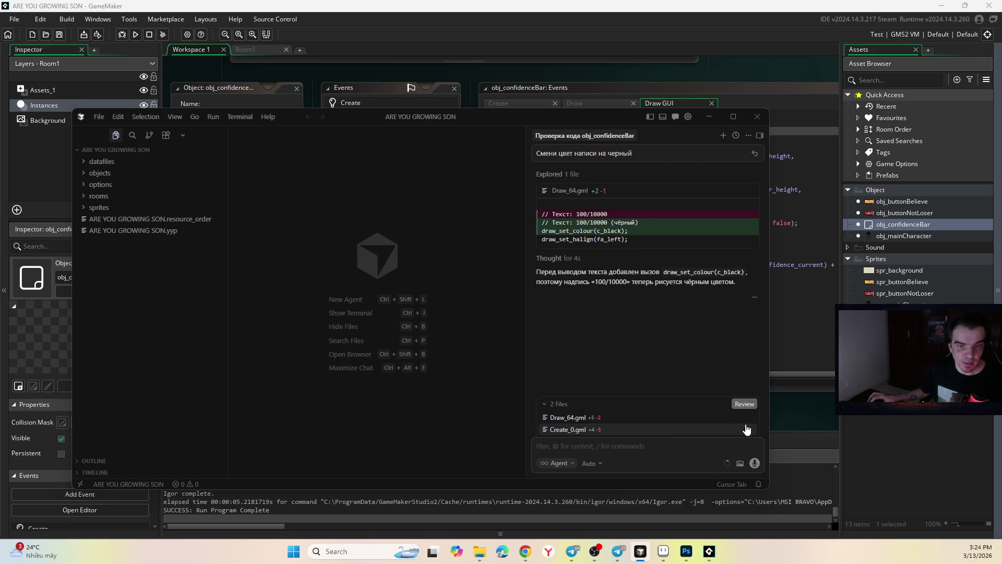
click(641, 551)
click(573, 378)
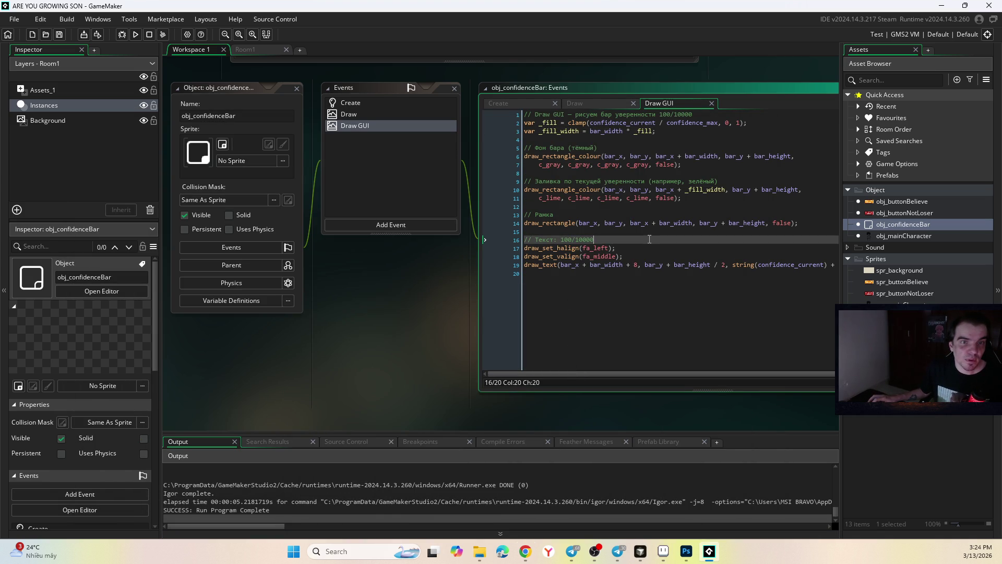
click(674, 133)
click(619, 107)
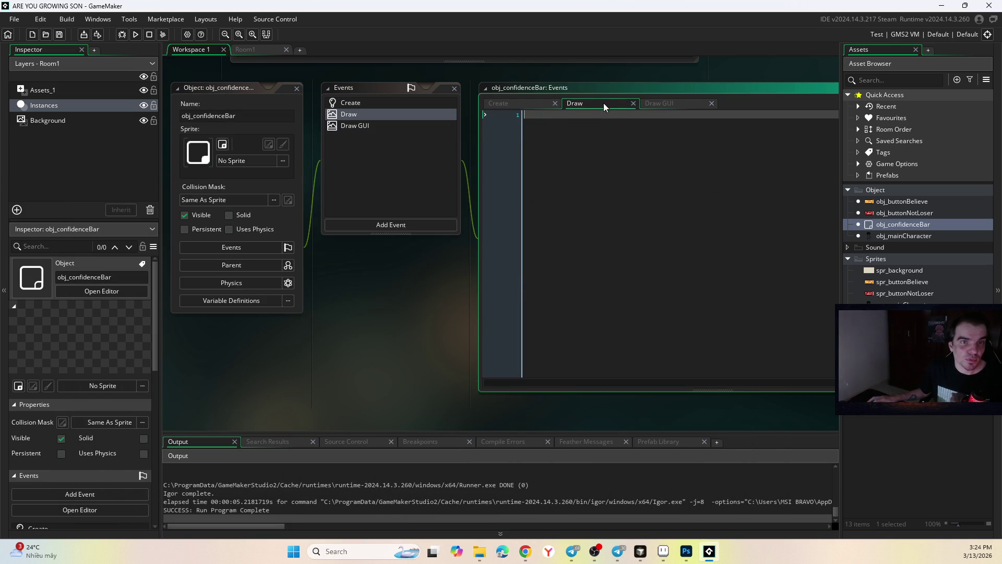
click(533, 107)
click(667, 107)
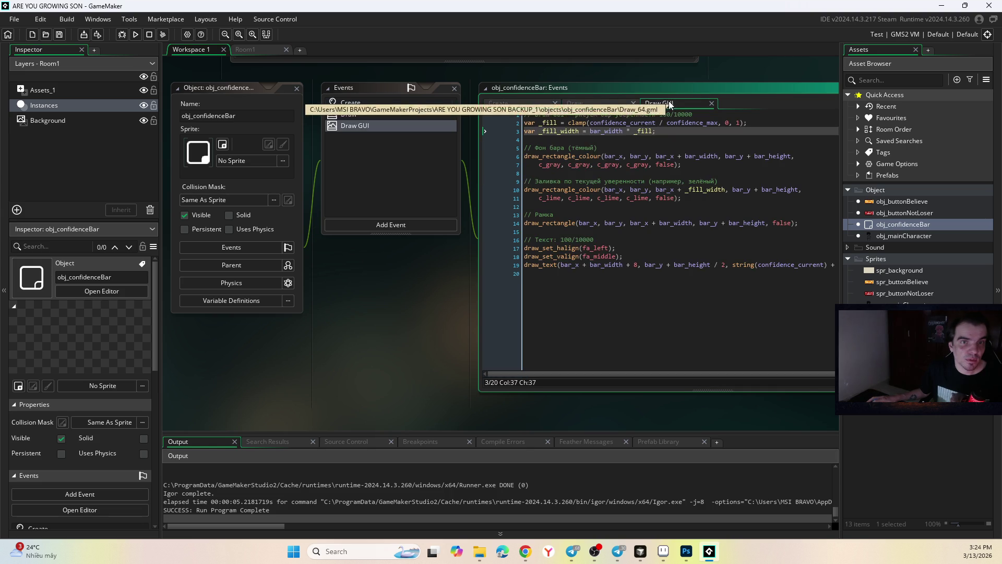
click(137, 36)
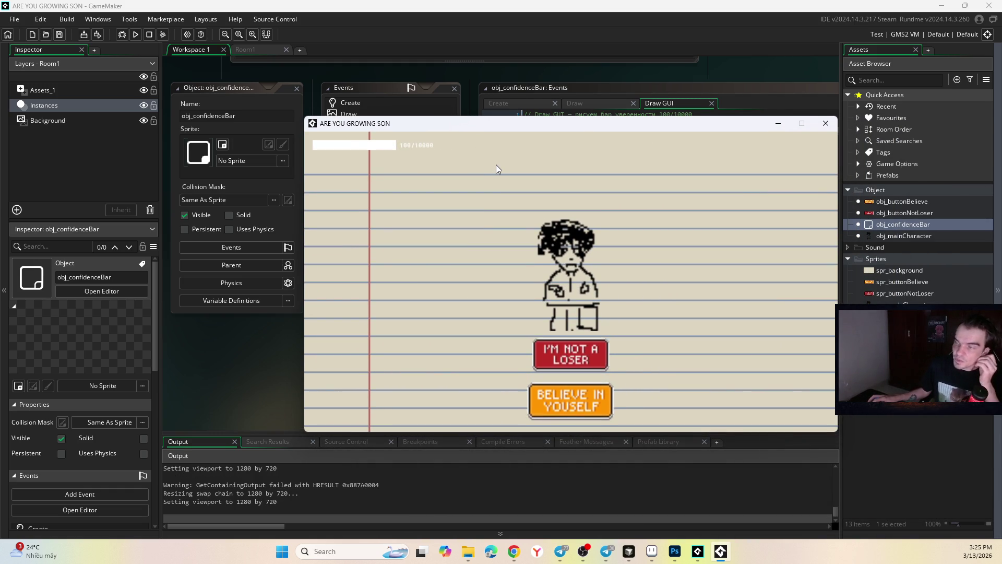
click(826, 123)
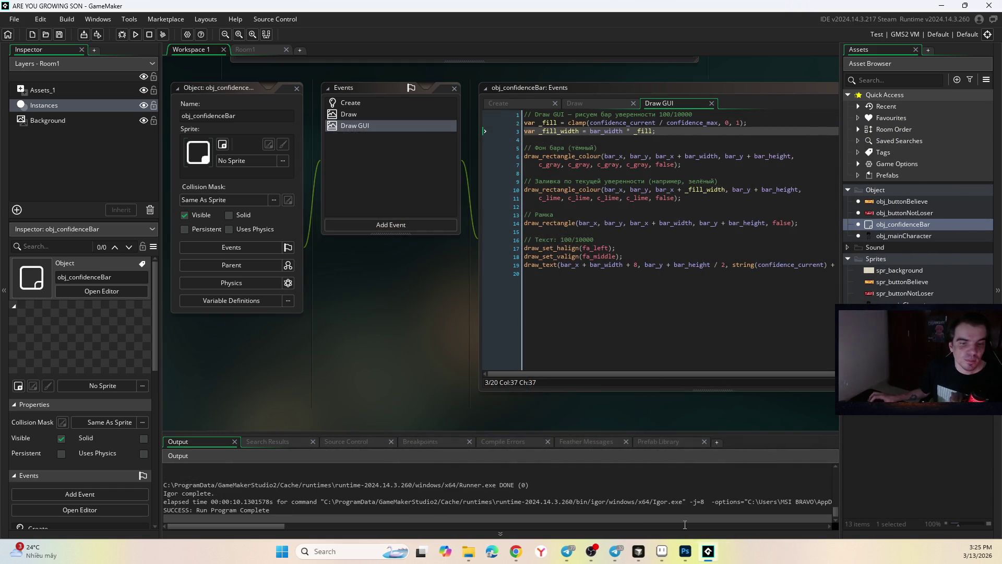
click(664, 551)
click(618, 551)
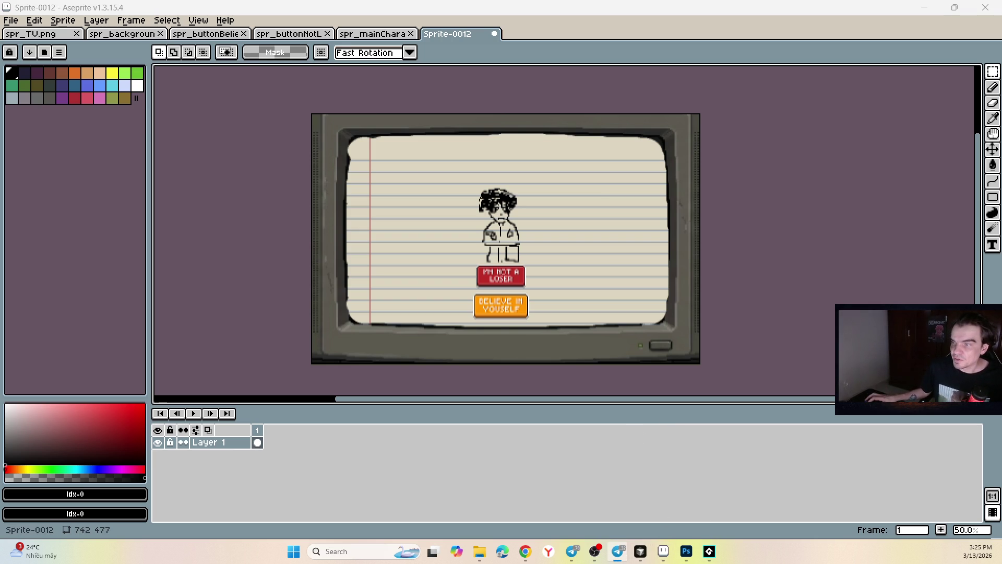
key(alt+Tab)
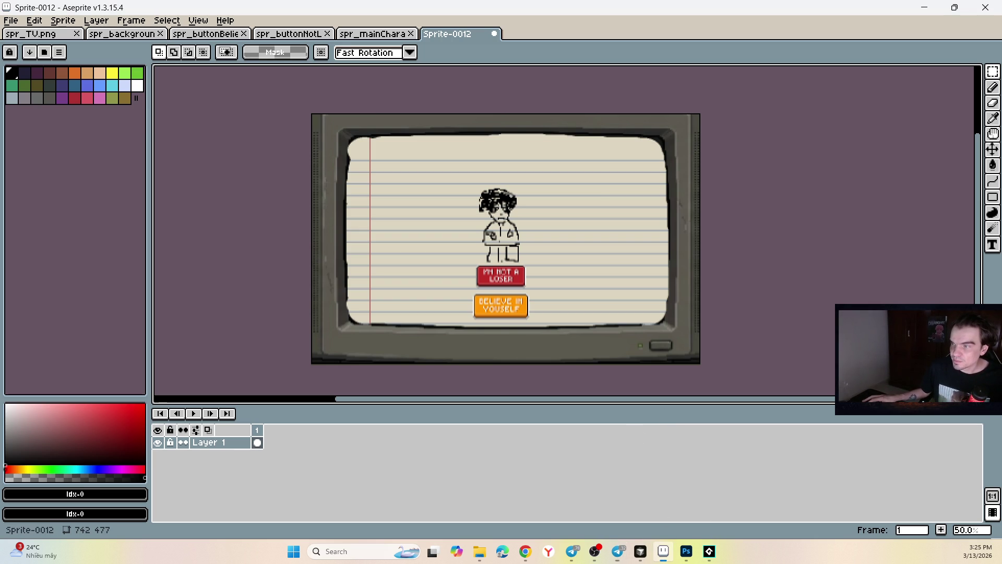
key(alt+Tab)
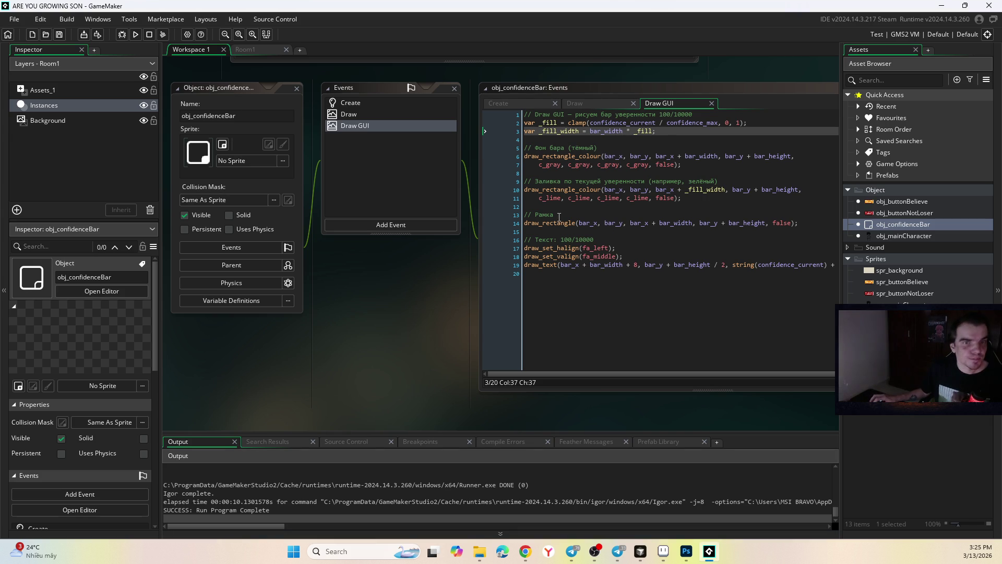
Step: Delete all the code in the confidence bar's Draw GUI event
click(365, 116)
click(363, 104)
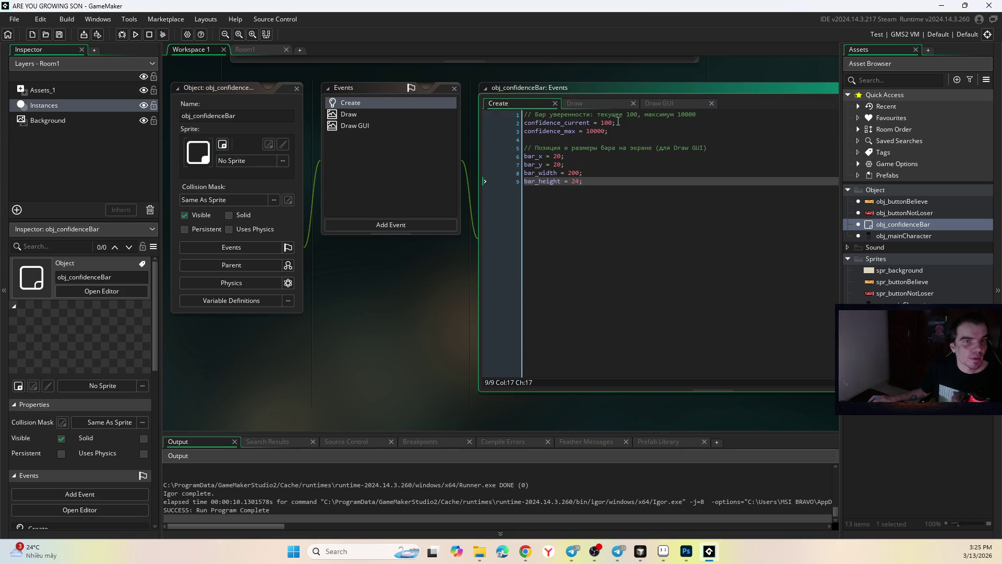
click(661, 105)
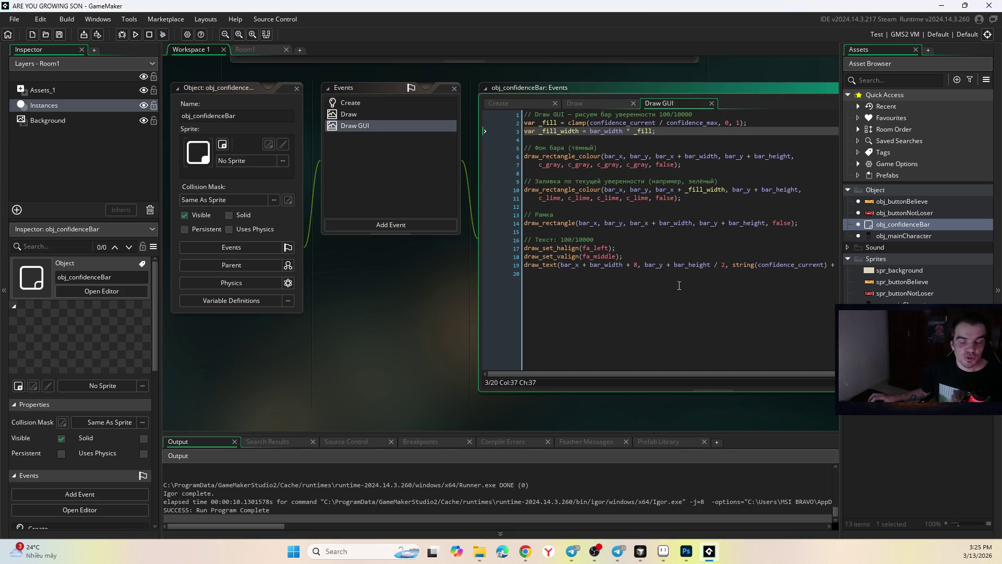
click(764, 272)
key(ctrl+a)
key(Delete)
Step: Delete all the Create event code, then switch over to Cursor
click(350, 103)
click(595, 181)
key(ctrl+a)
key(Delete)
click(361, 115)
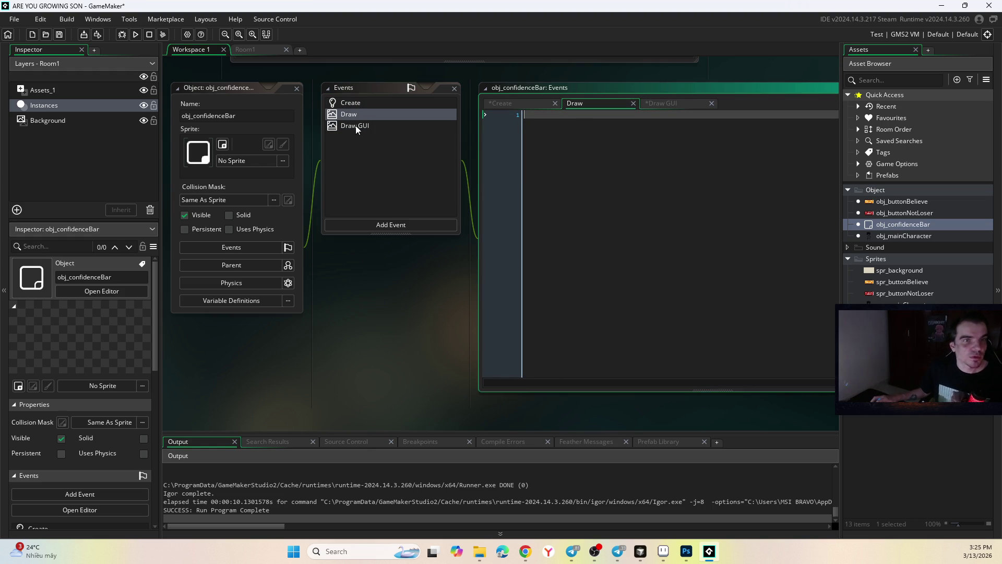
click(709, 551)
click(641, 552)
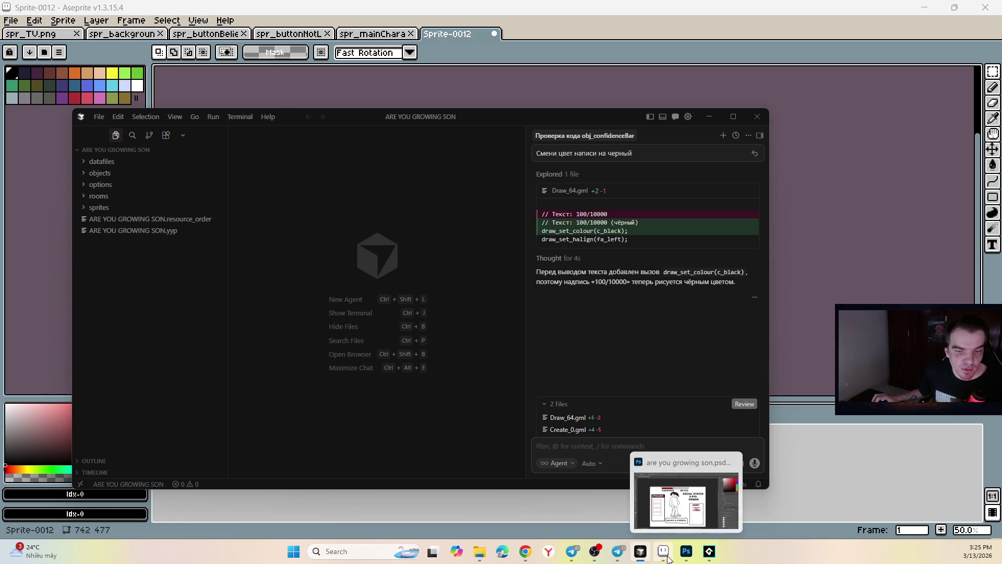
Step: Check obj_confidenceBar's emptied Create event, then bring up the Photoshop game-screen mockup
click(709, 551)
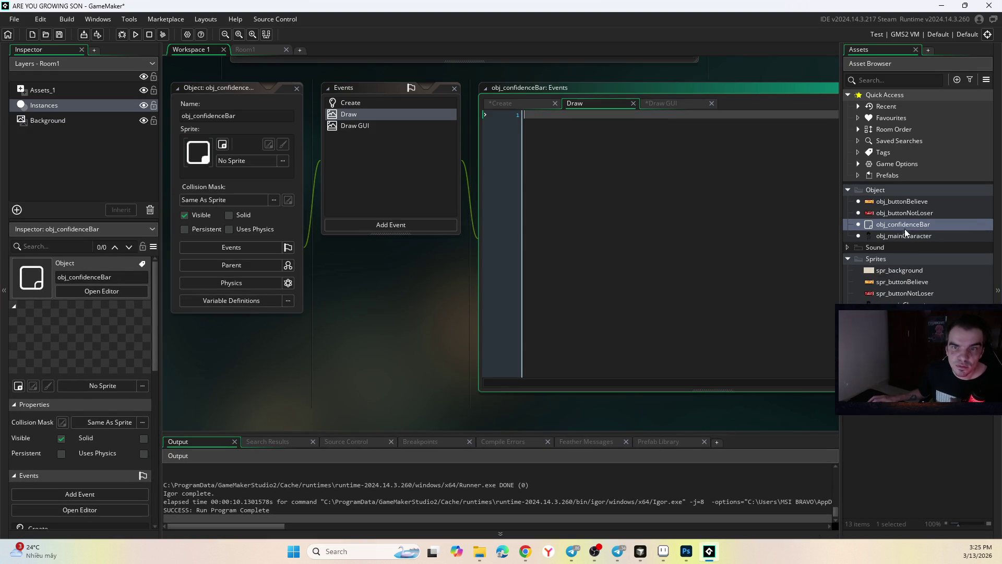
click(534, 105)
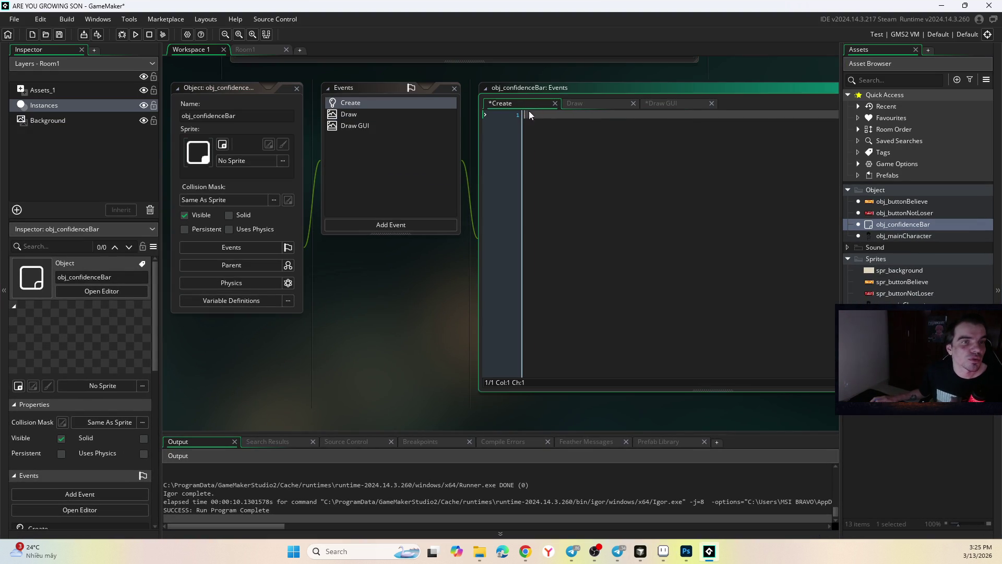
click(686, 551)
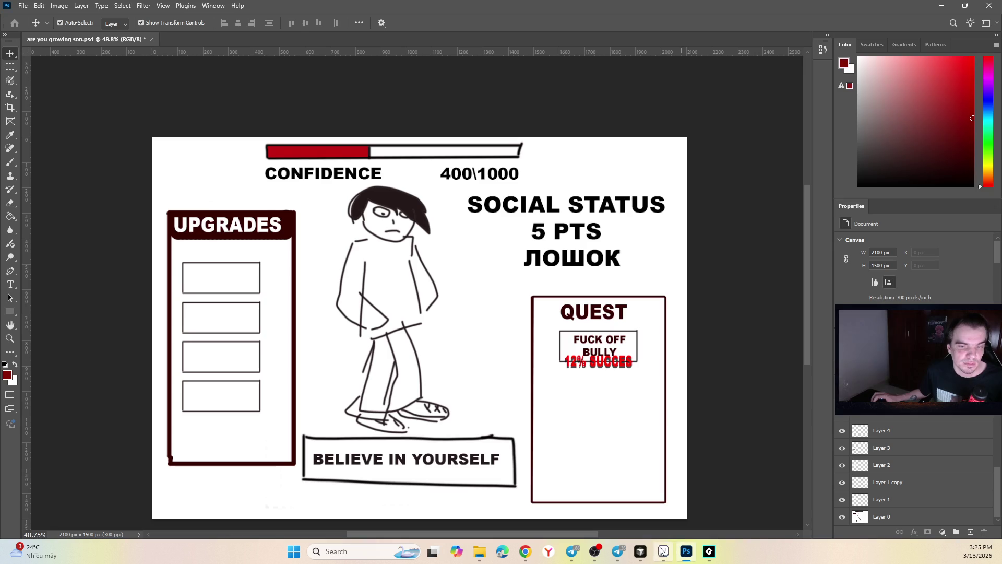
Step: Bring Aseprite's Sprite-0012 TV-screen sprite forward, then the Cursor editor
click(662, 553)
click(641, 551)
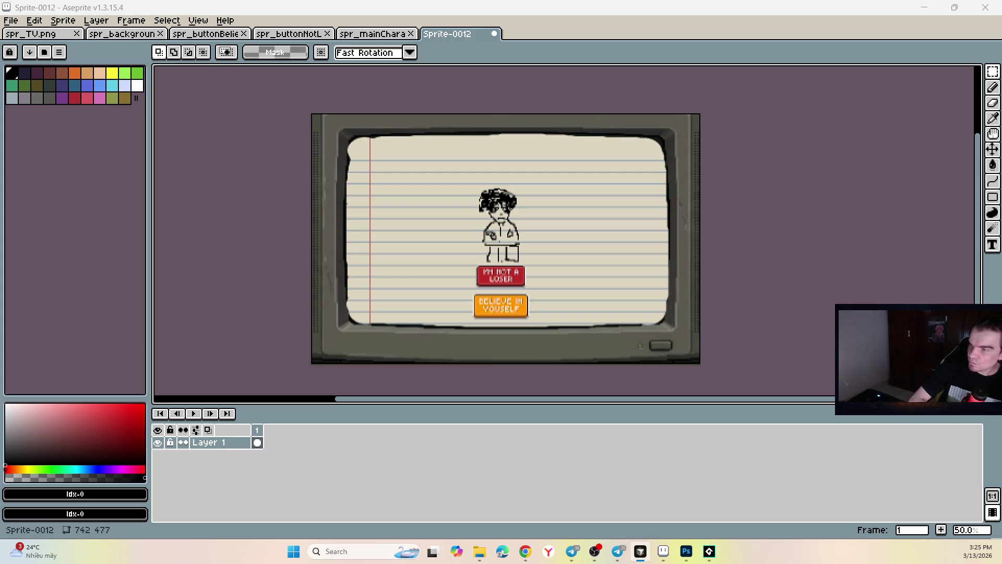
key(alt+Tab)
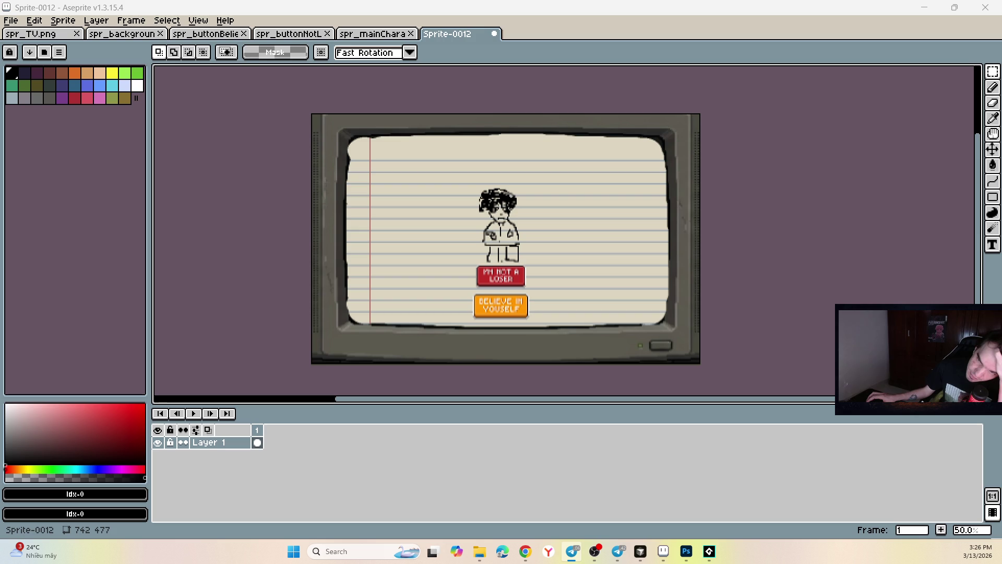
key(alt+Tab)
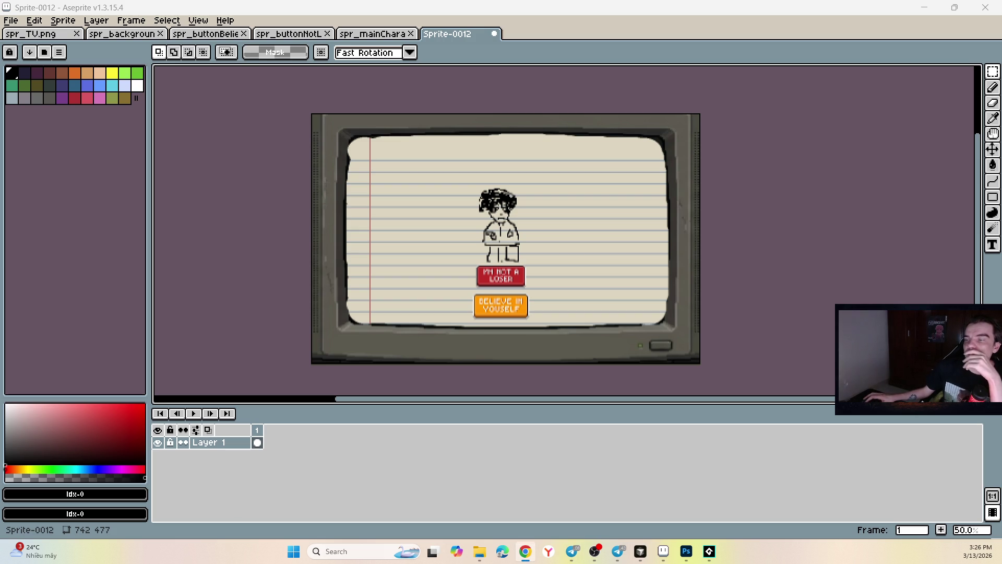
key(alt+Tab)
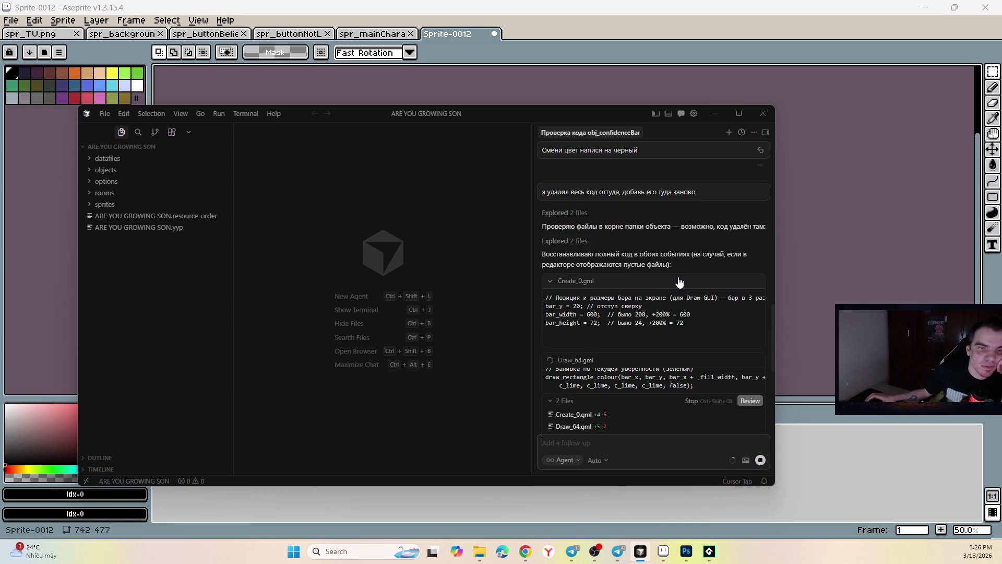
Step: Review and keep the agent's restored Draw_64.gml code, then return to GameMaker via Aseprite
drag(604, 227, 730, 226)
mouse_move(595, 254)
mouse_down()
mouse_move(715, 259)
mouse_move(717, 267)
mouse_move(666, 259)
mouse_up()
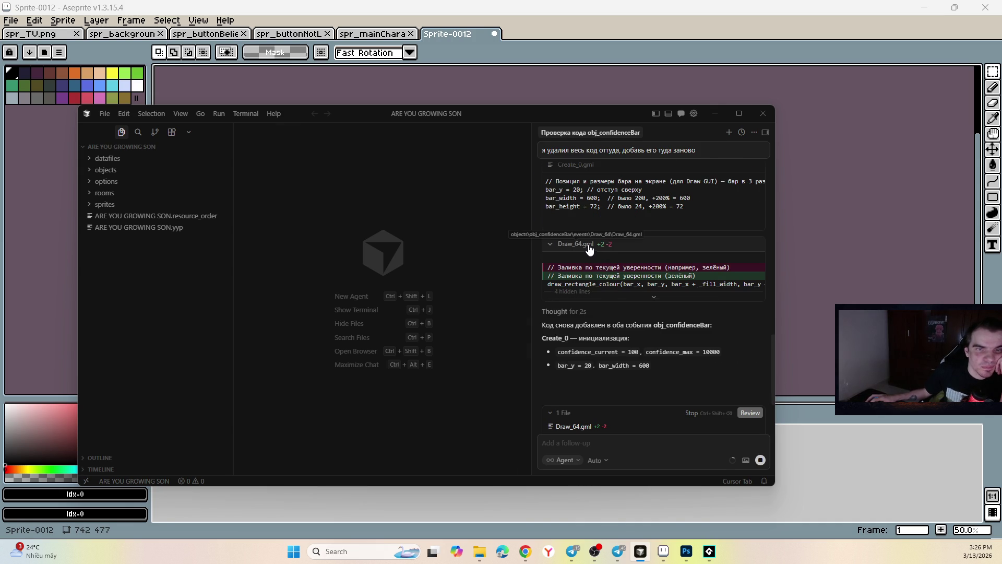
click(589, 249)
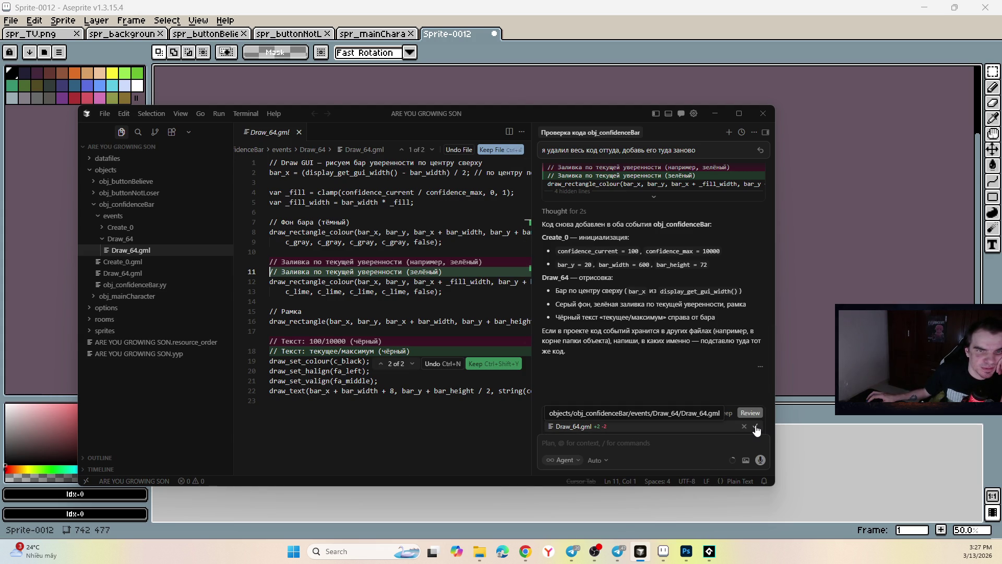
click(757, 428)
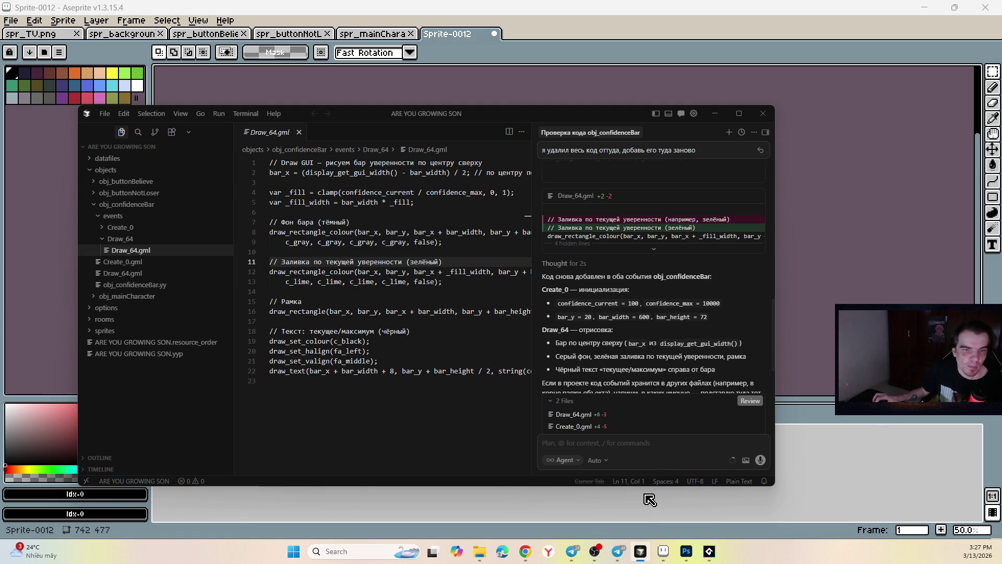
click(663, 553)
click(709, 552)
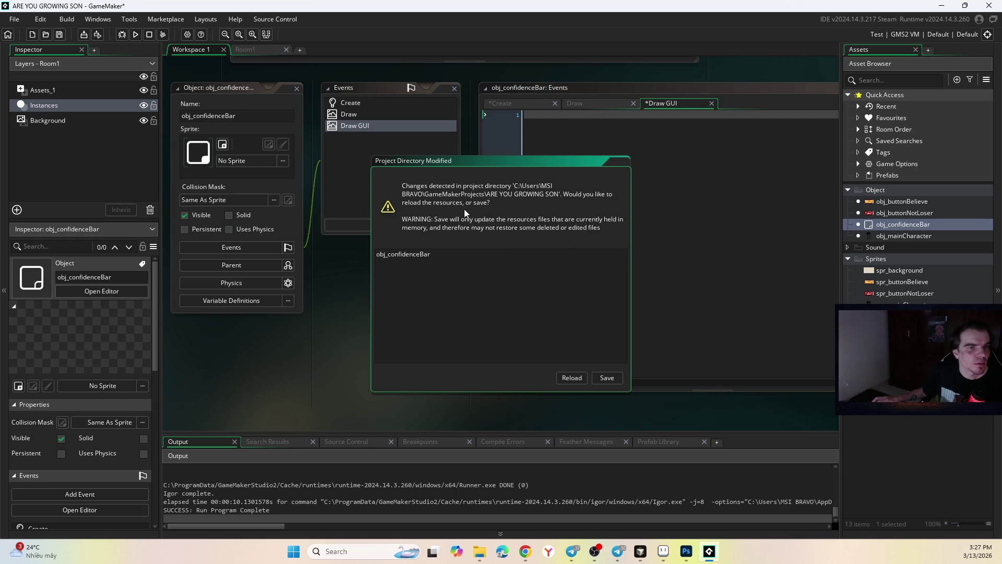
Step: Reload obj_confidenceBar's changed files and review its Create and Draw GUI code
click(570, 377)
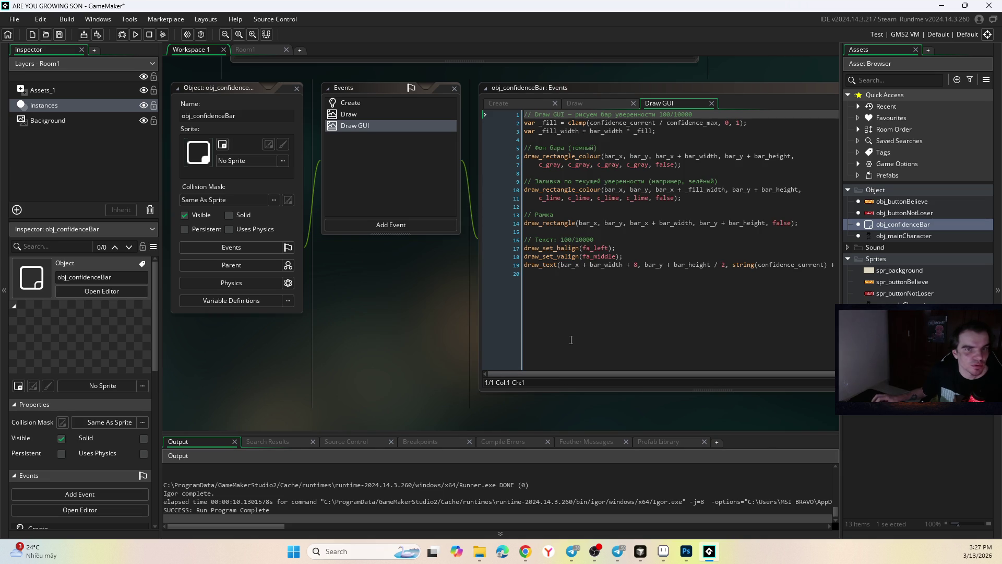
click(613, 102)
click(530, 101)
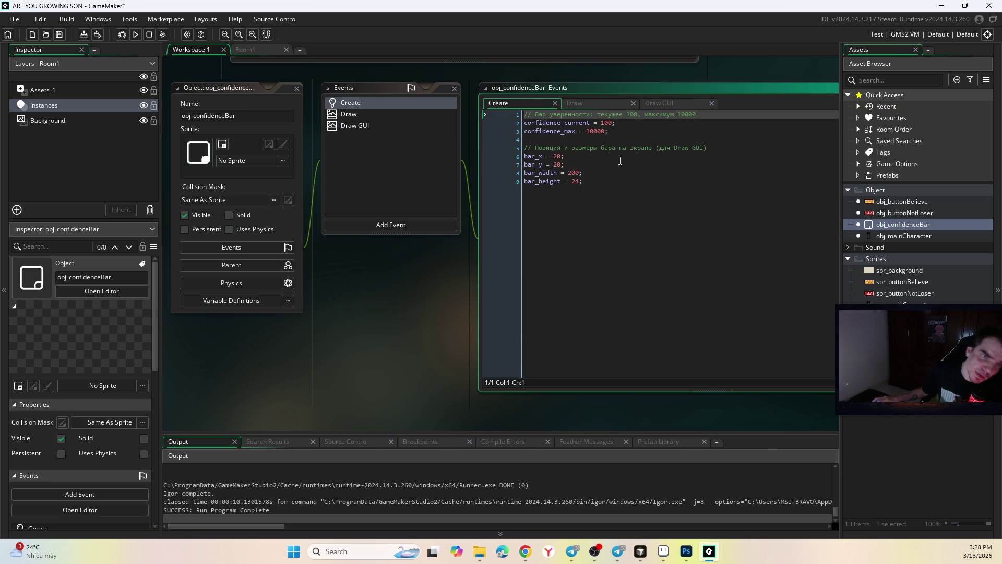
click(674, 103)
click(645, 156)
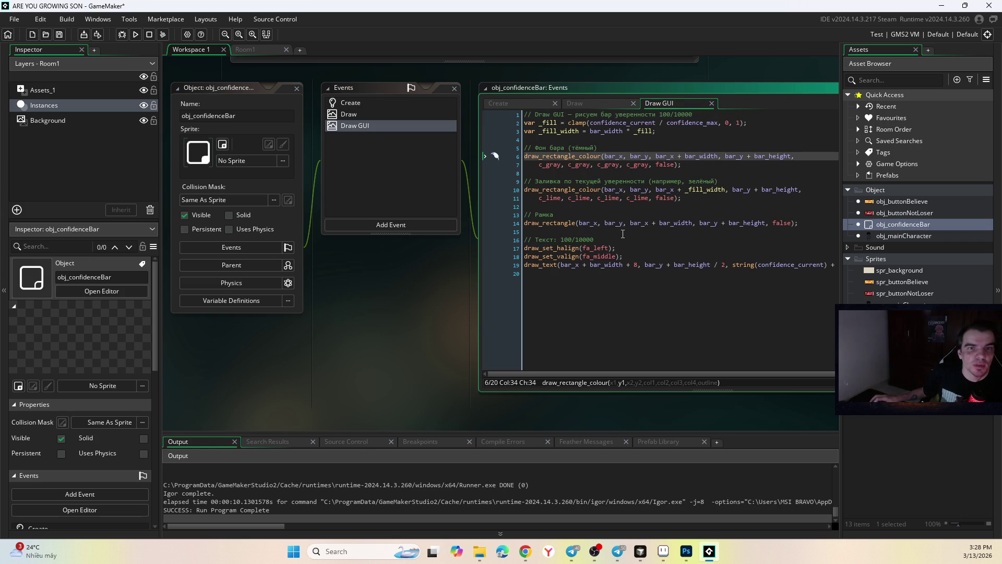
click(628, 265)
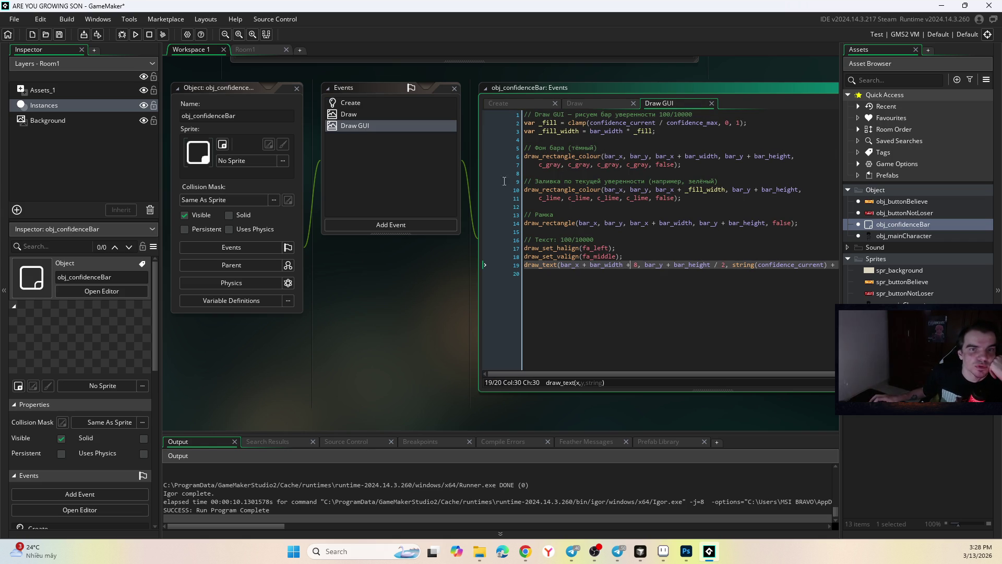
Step: Test-run the game showing the 100/10000 bar above the character, then close it
click(139, 36)
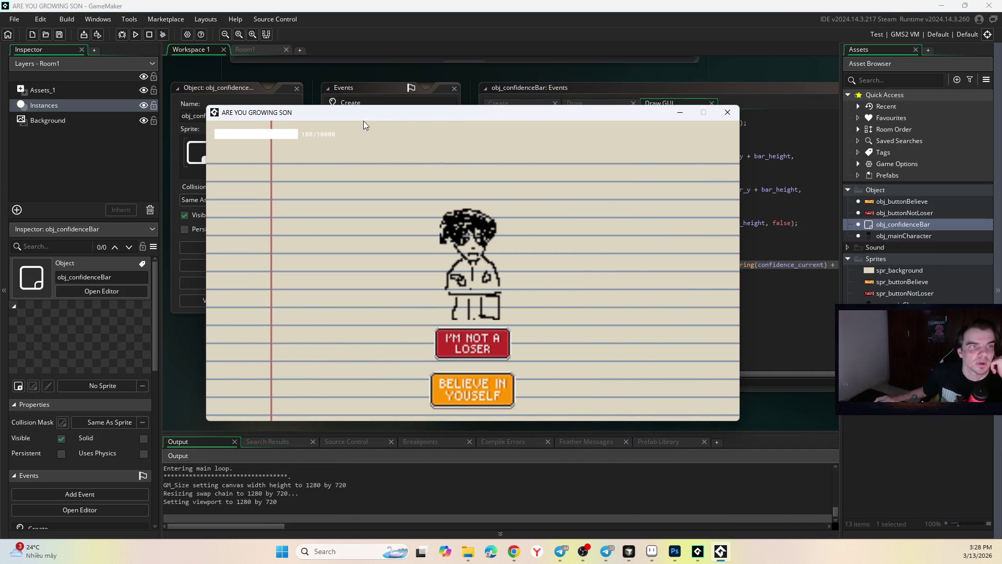
click(728, 112)
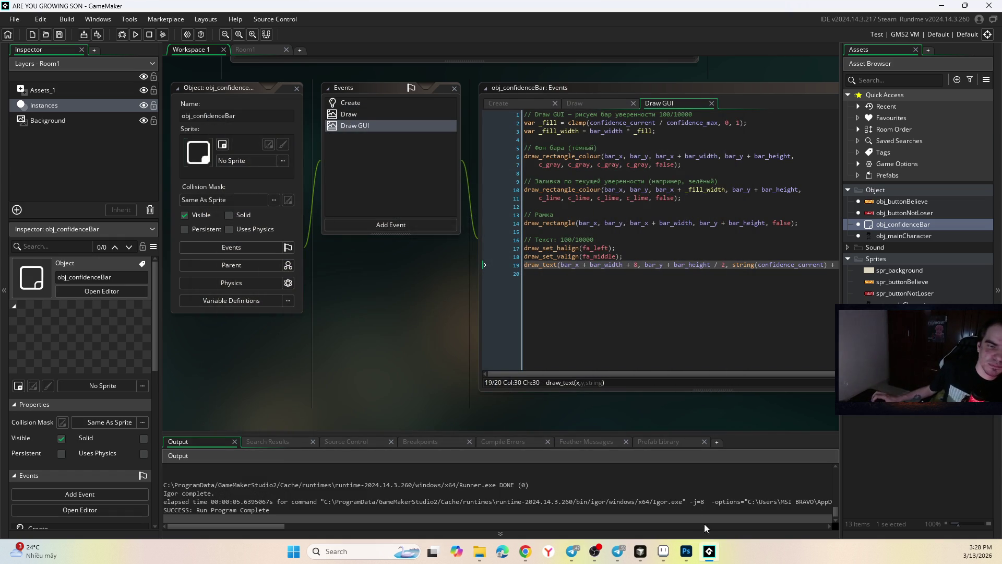
mouse_move(667, 555)
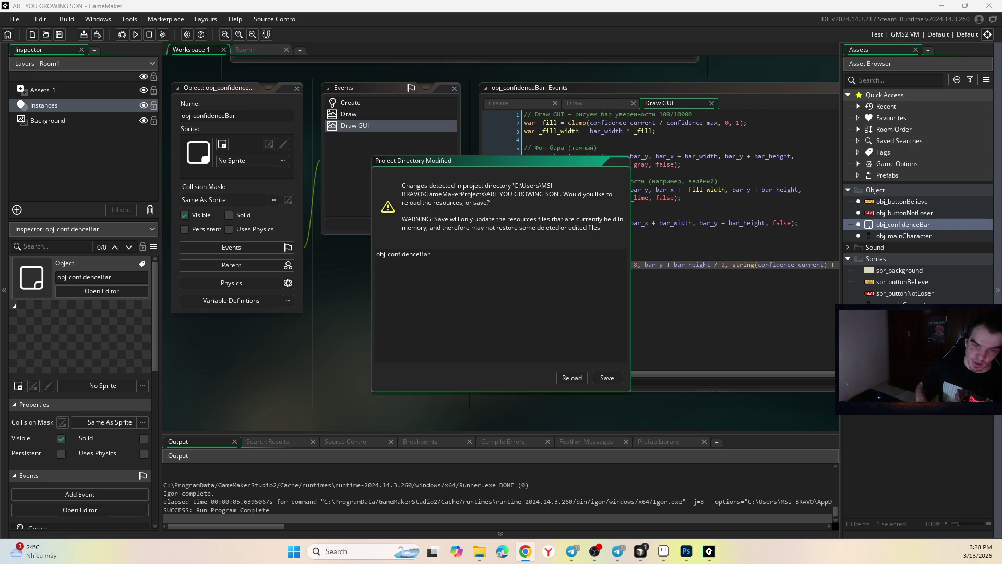
Step: Reload obj_confidenceBar's latest external changes and view its Create event code
click(641, 552)
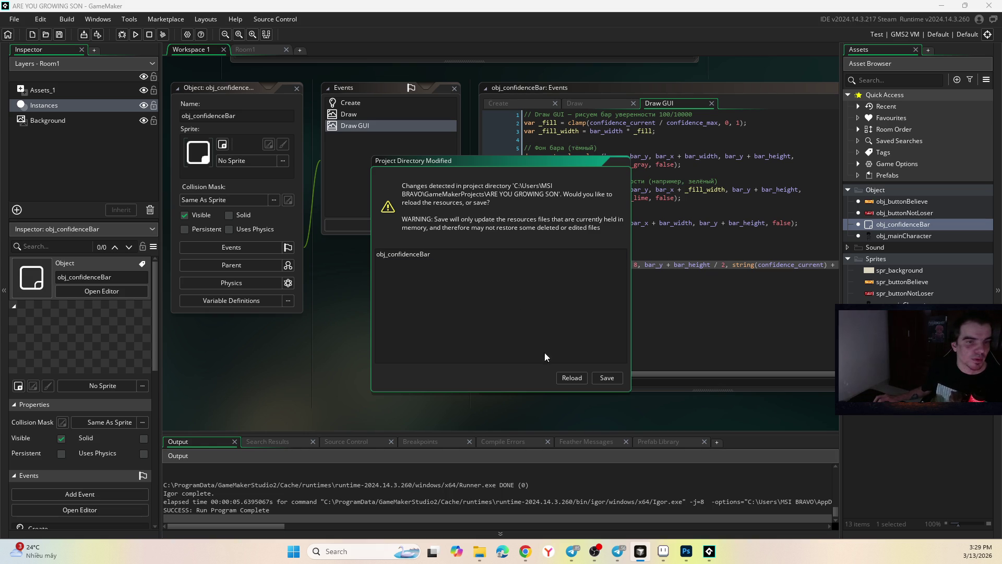
click(571, 378)
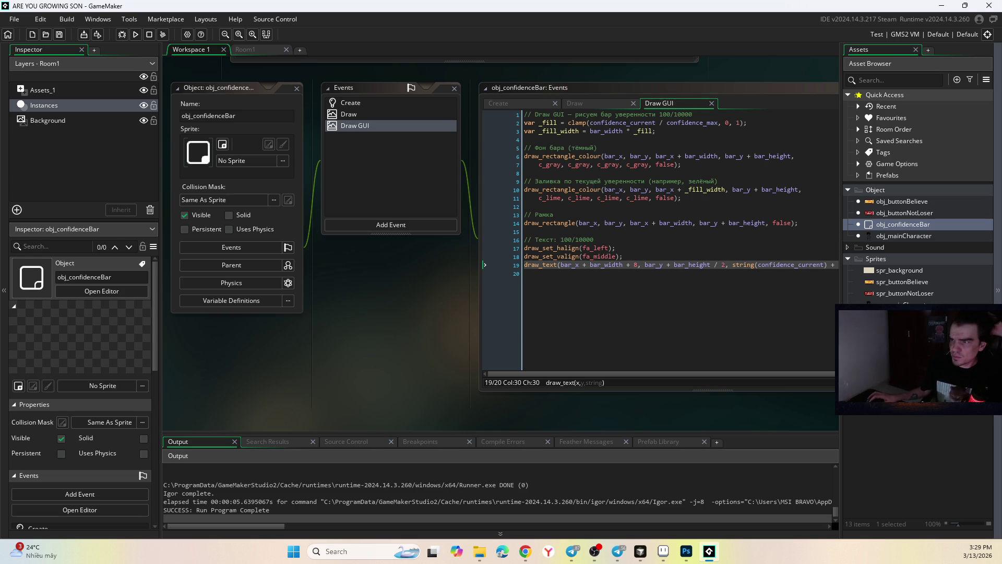
click(521, 104)
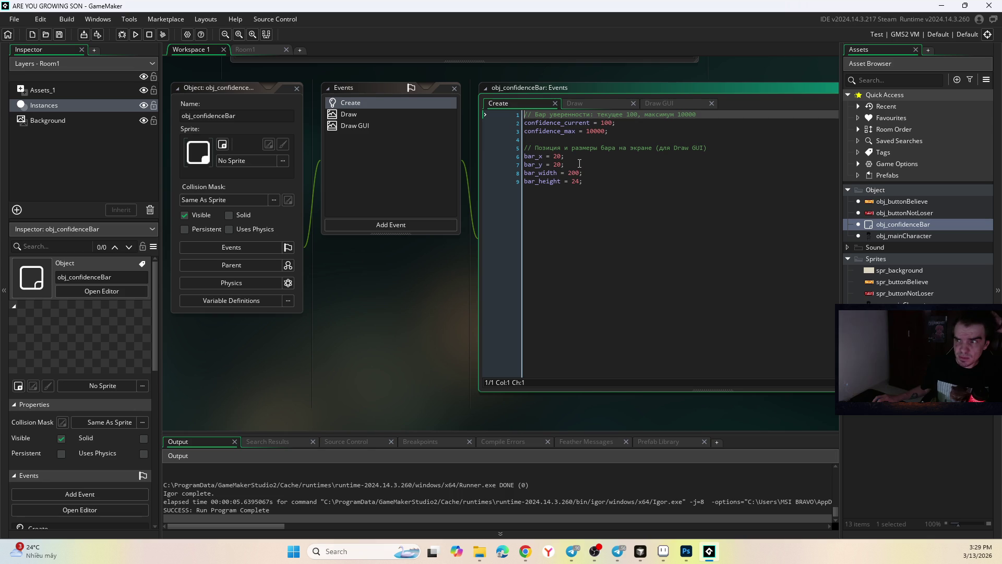
Step: Look over obj_confidenceBar's Draw GUI code and return to the Create event
scroll(564, 166, up, 1)
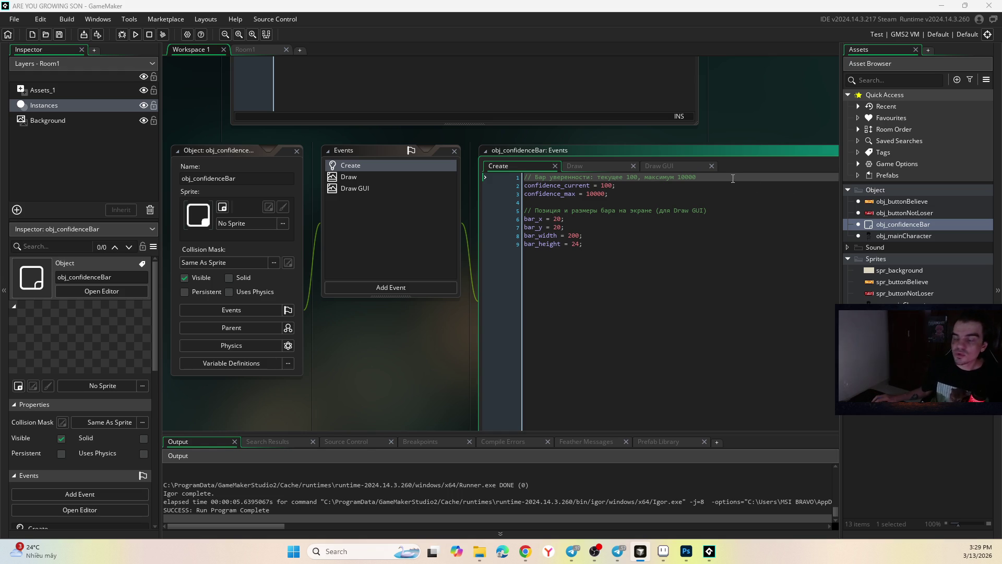
click(608, 165)
key(ctrl+Tab)
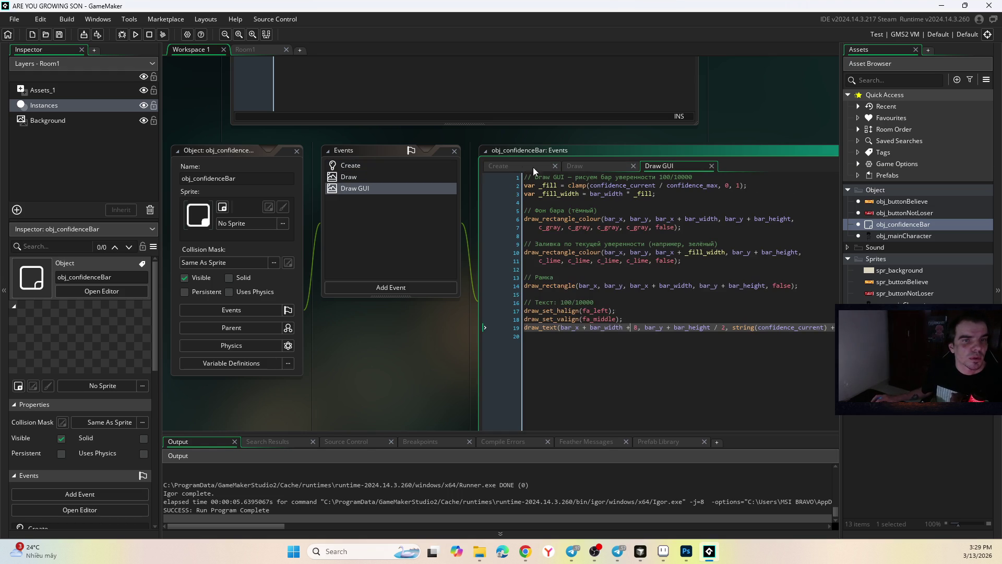
click(528, 168)
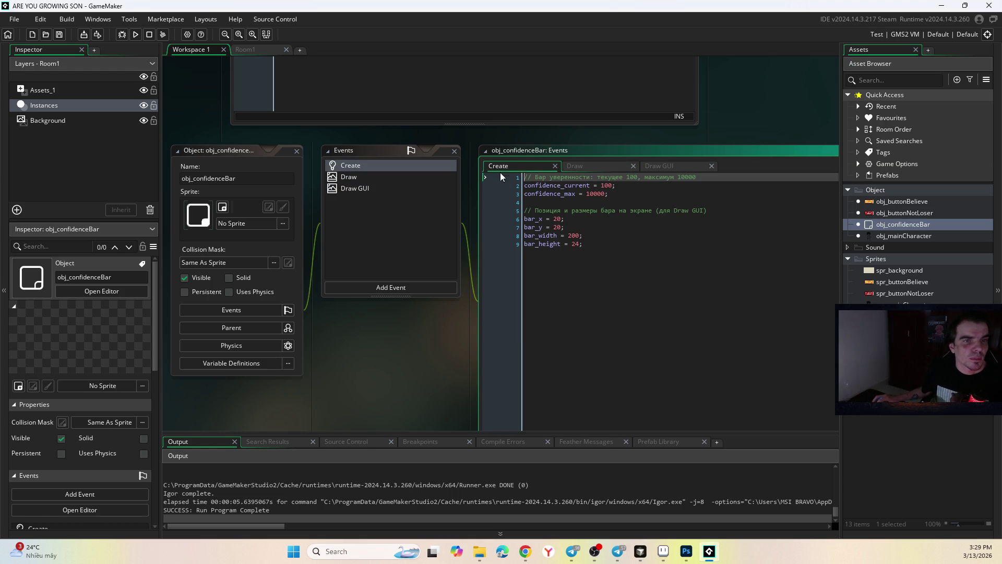
Step: Snip a screenshot of the Create code editor area and switch to the messenger
key(super+shift+s)
drag(477, 143, 783, 277)
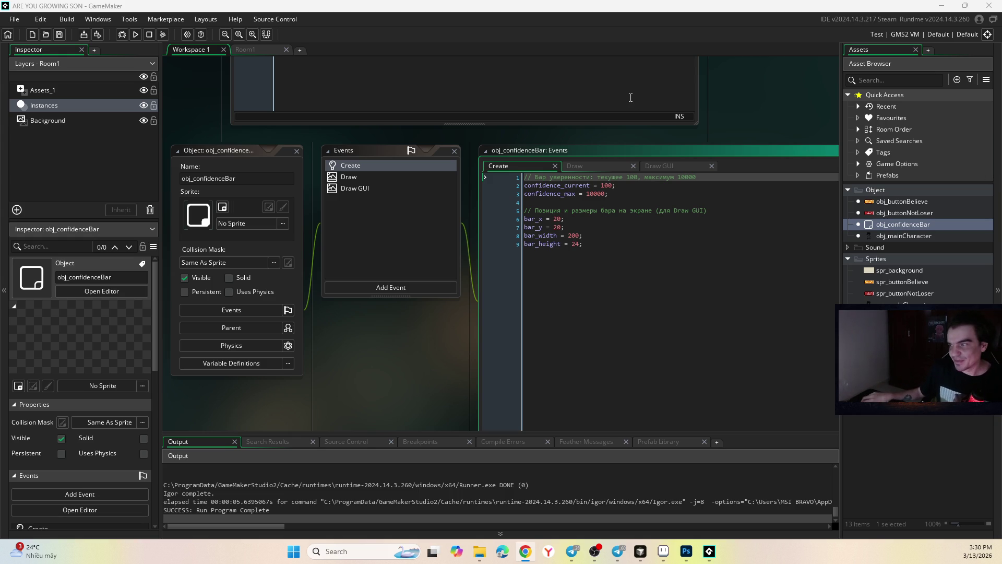
click(569, 554)
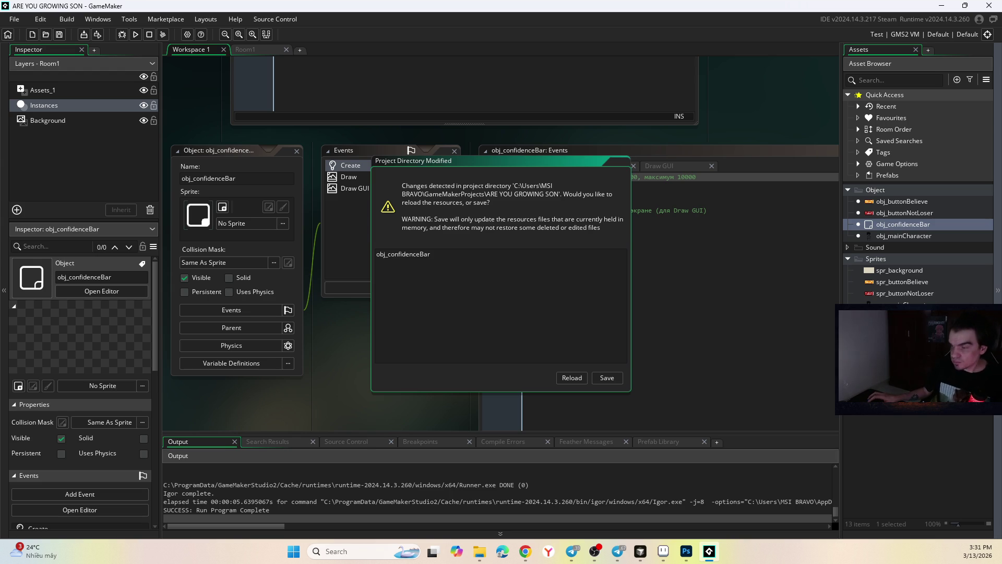
Step: Cycle through Aseprite, Telegram and Chrome back to GameMaker's pending reload prompt
key(alt+Tab)
key(alt+Tab)
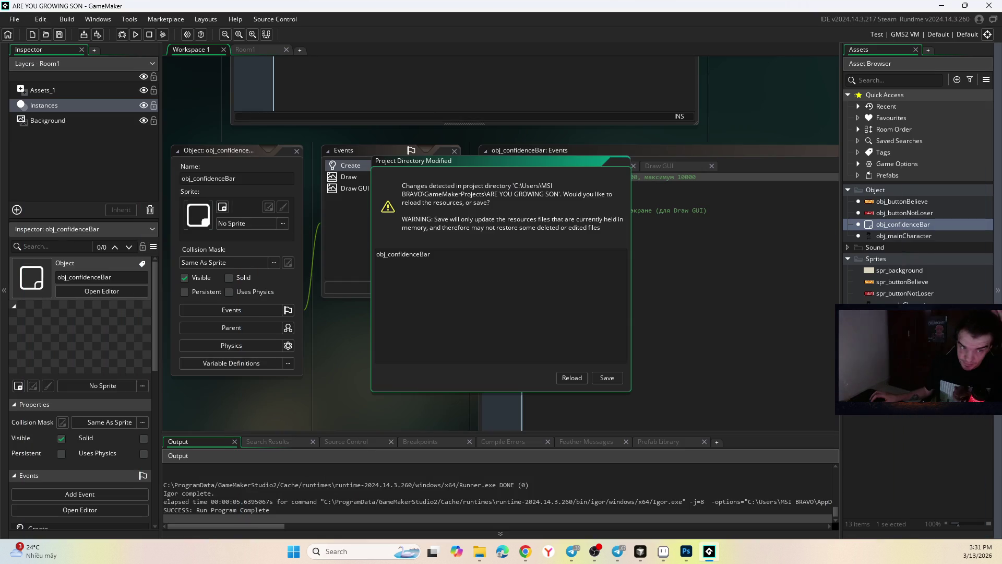
key(alt+Tab)
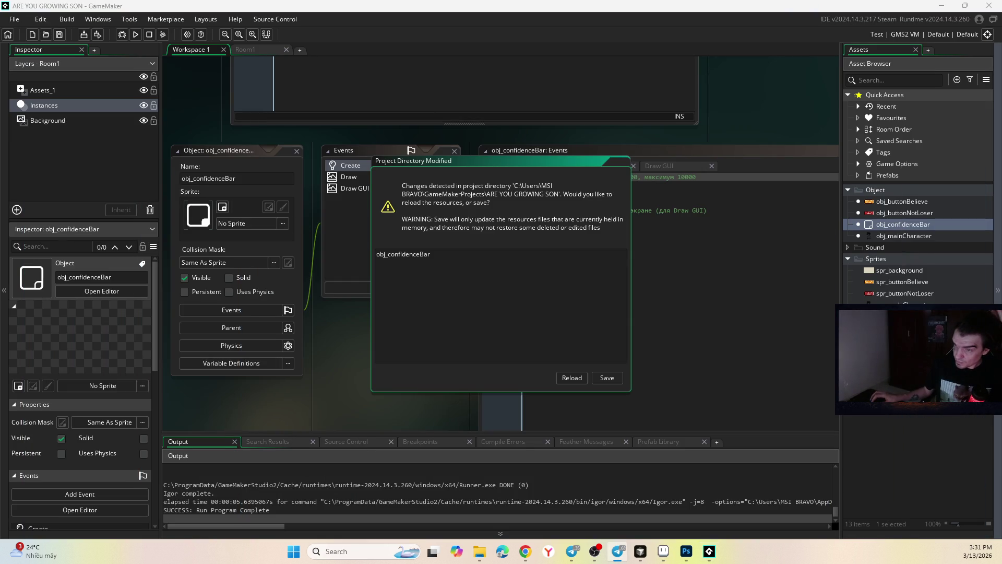
key(alt+Tab)
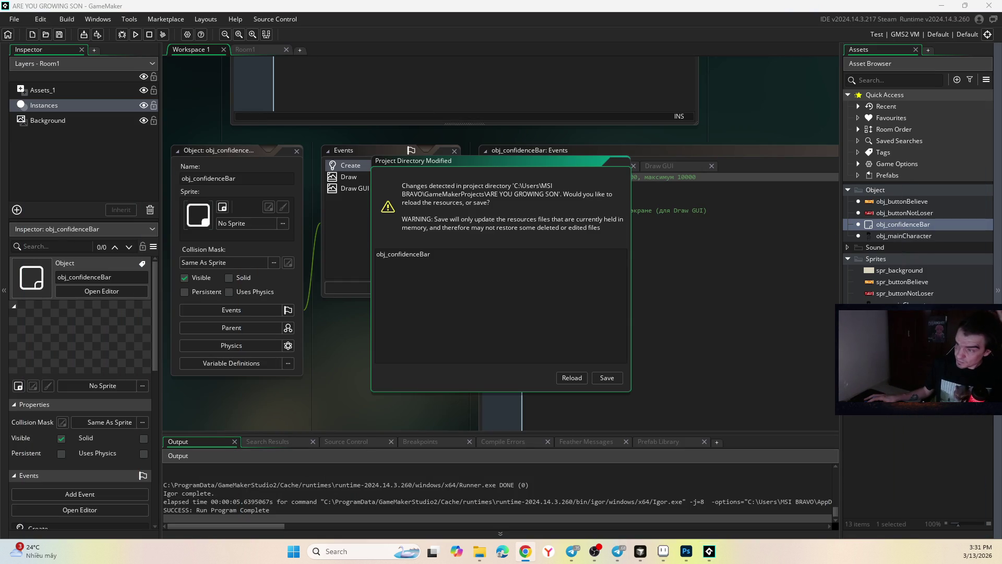
key(alt+Tab)
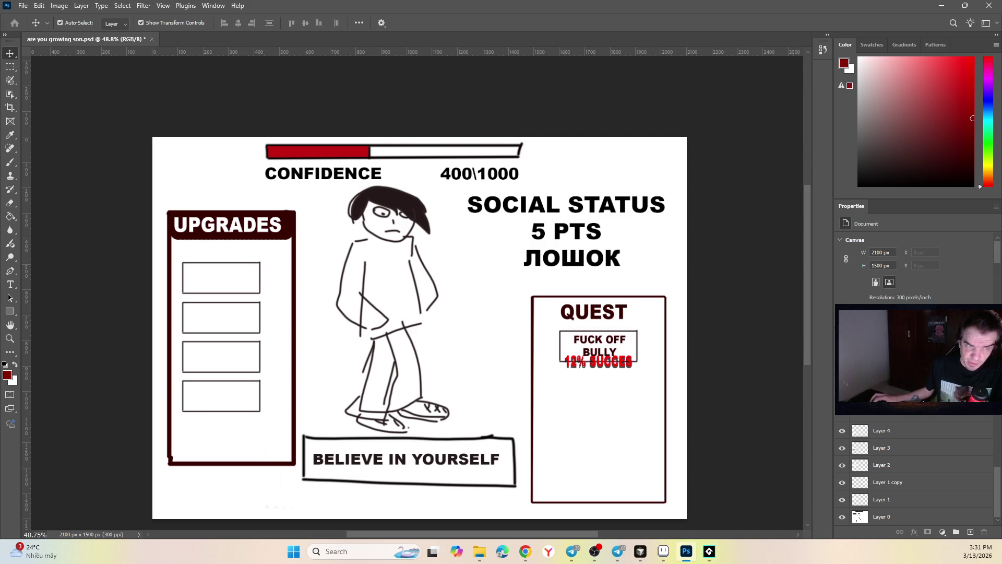
Step: Glance at the Photoshop confidence mockup, then bring up Cursor with Create_0.gml
key(alt+Tab)
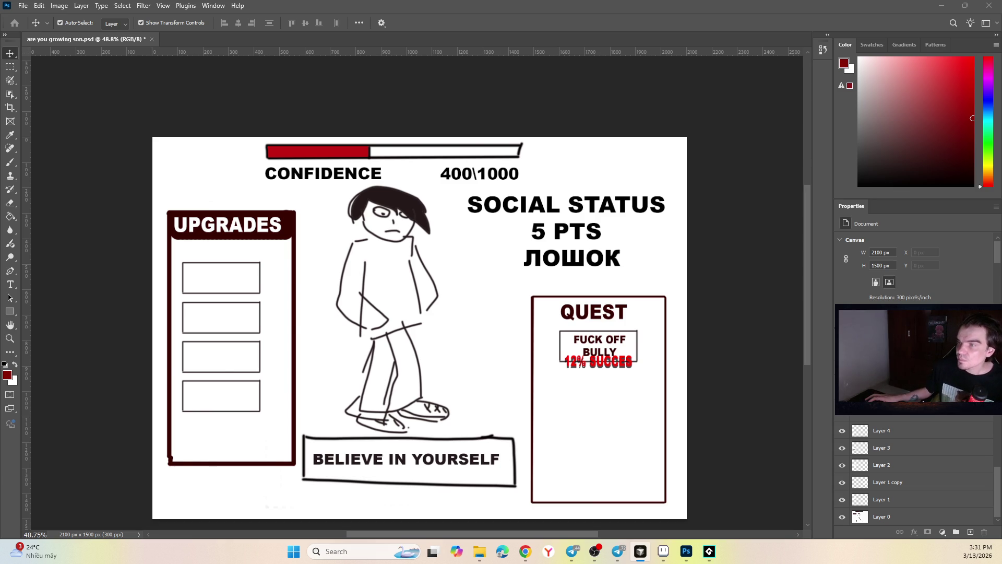
key(alt+Tab)
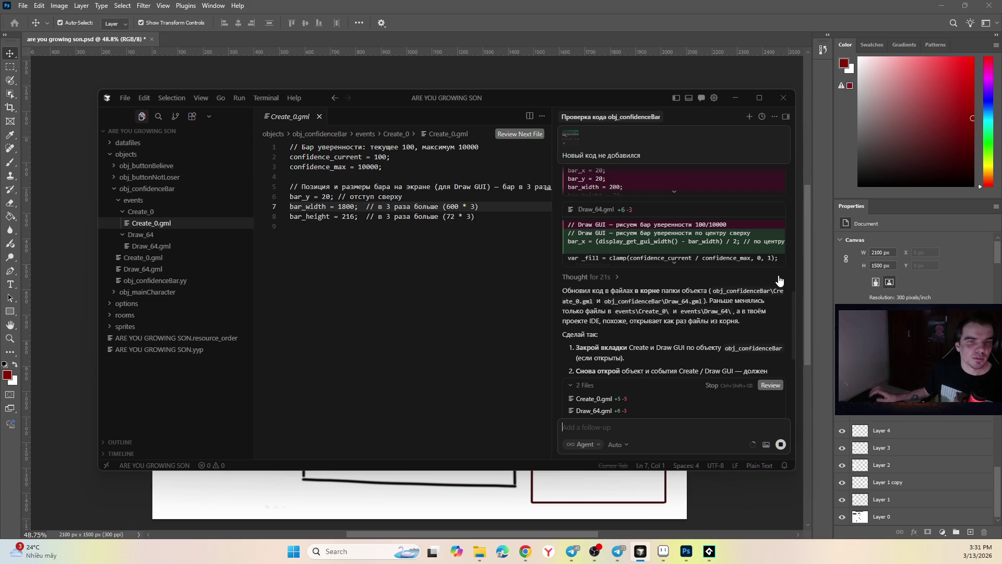